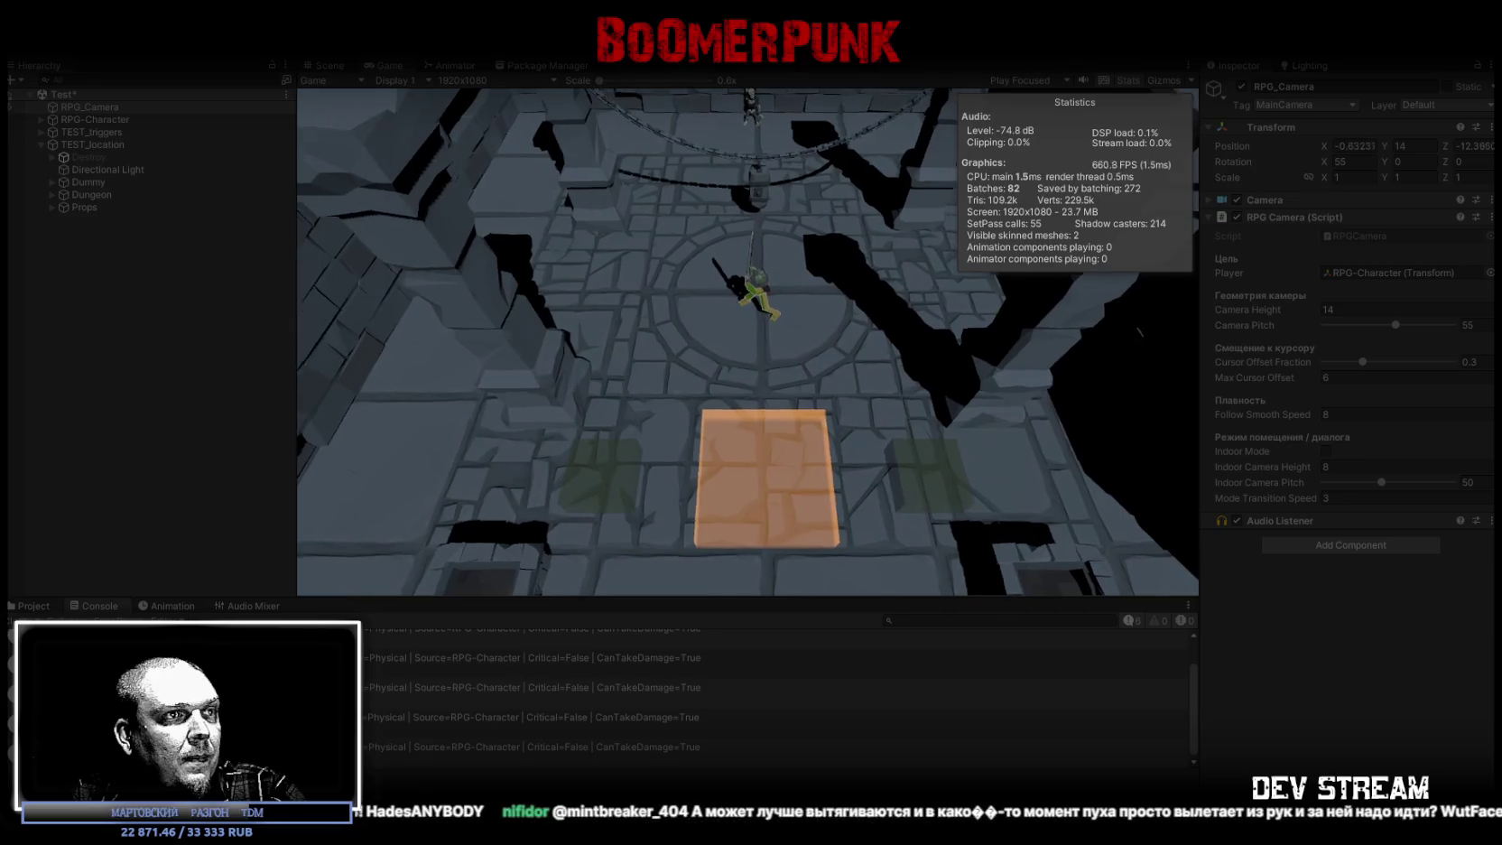
Step: Switch from Unity to the RPG_WW_ZAVOZ spreadsheet window with Alt+Tab
key(alt+Tab)
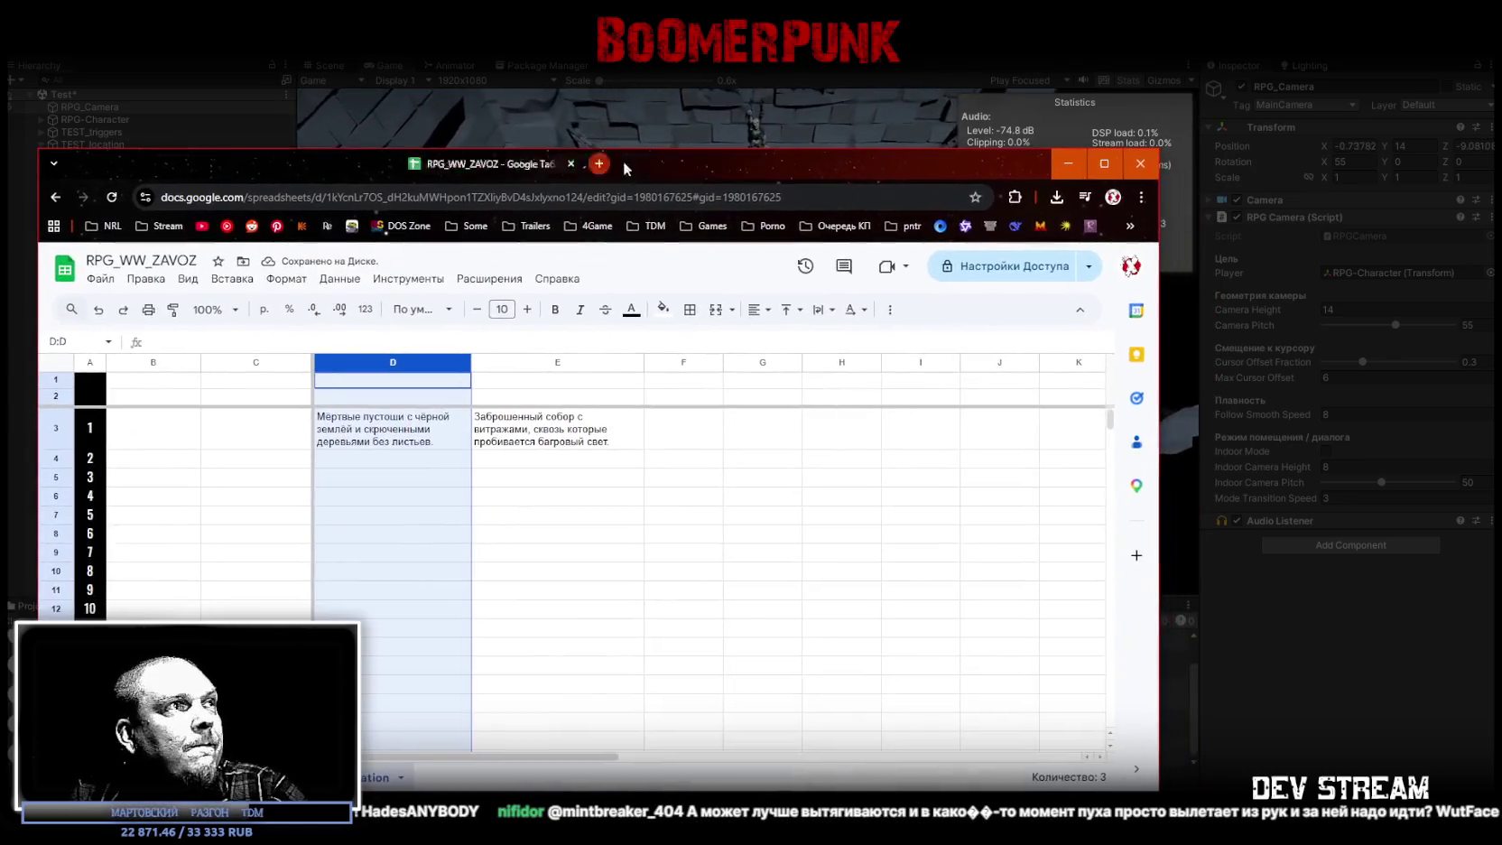
Step: Enter the headers 'биом' in D2 and 'локация' in E2
click(557, 428)
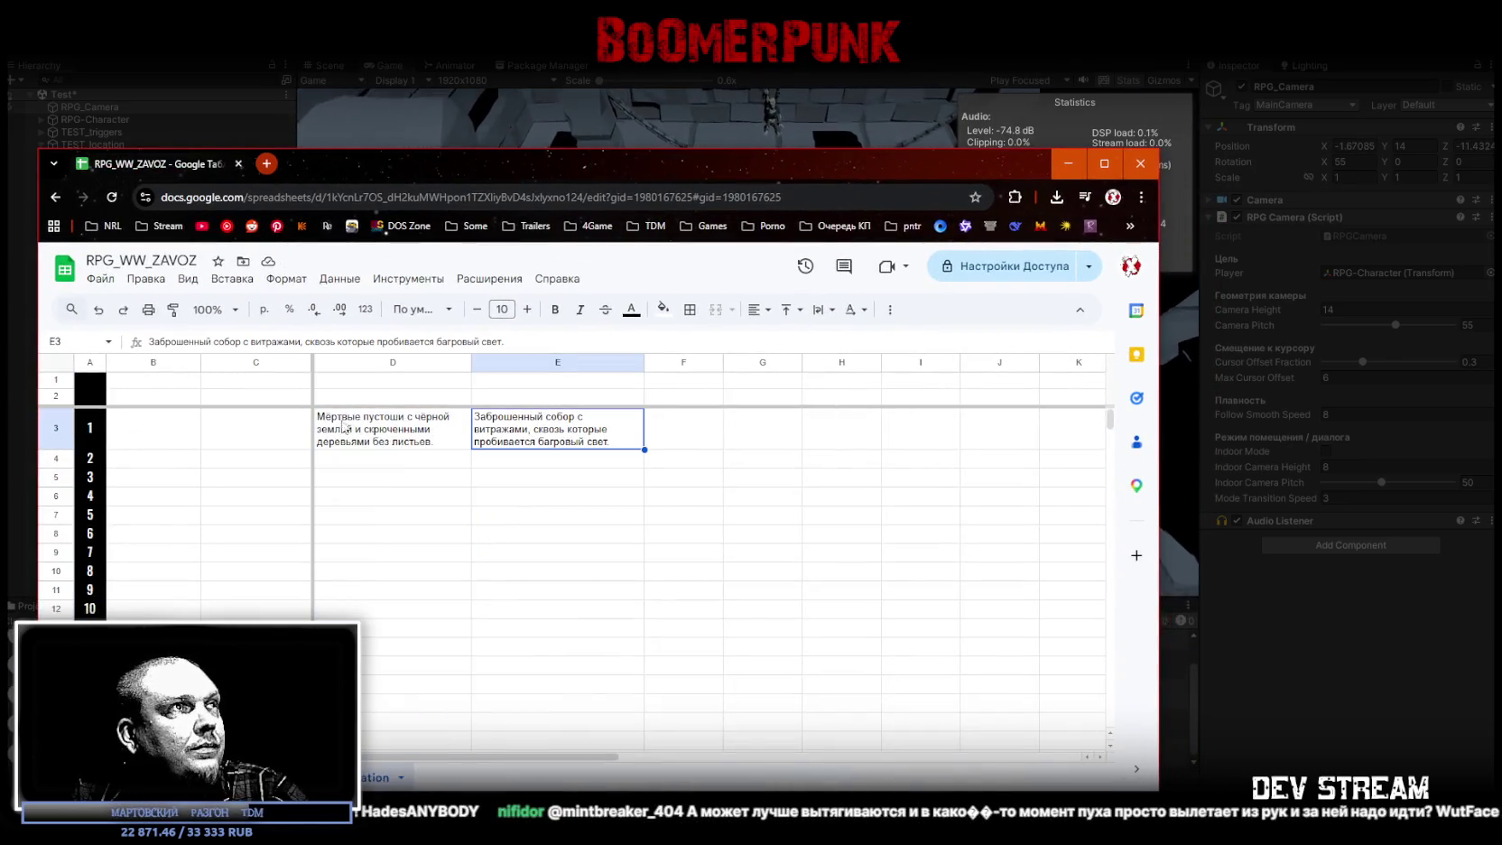
click(234, 437)
click(389, 398)
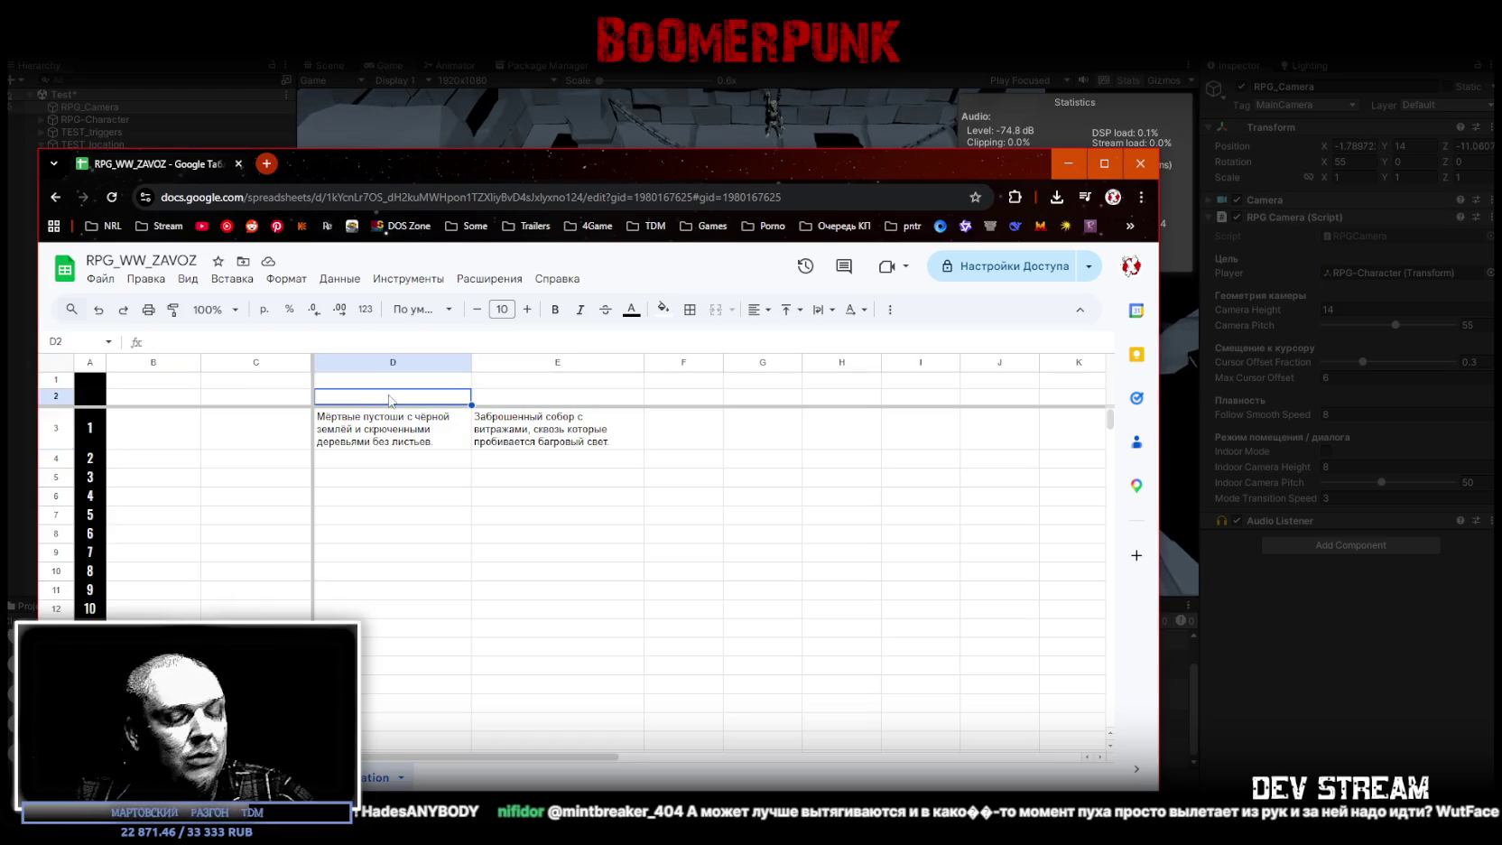
text(био)
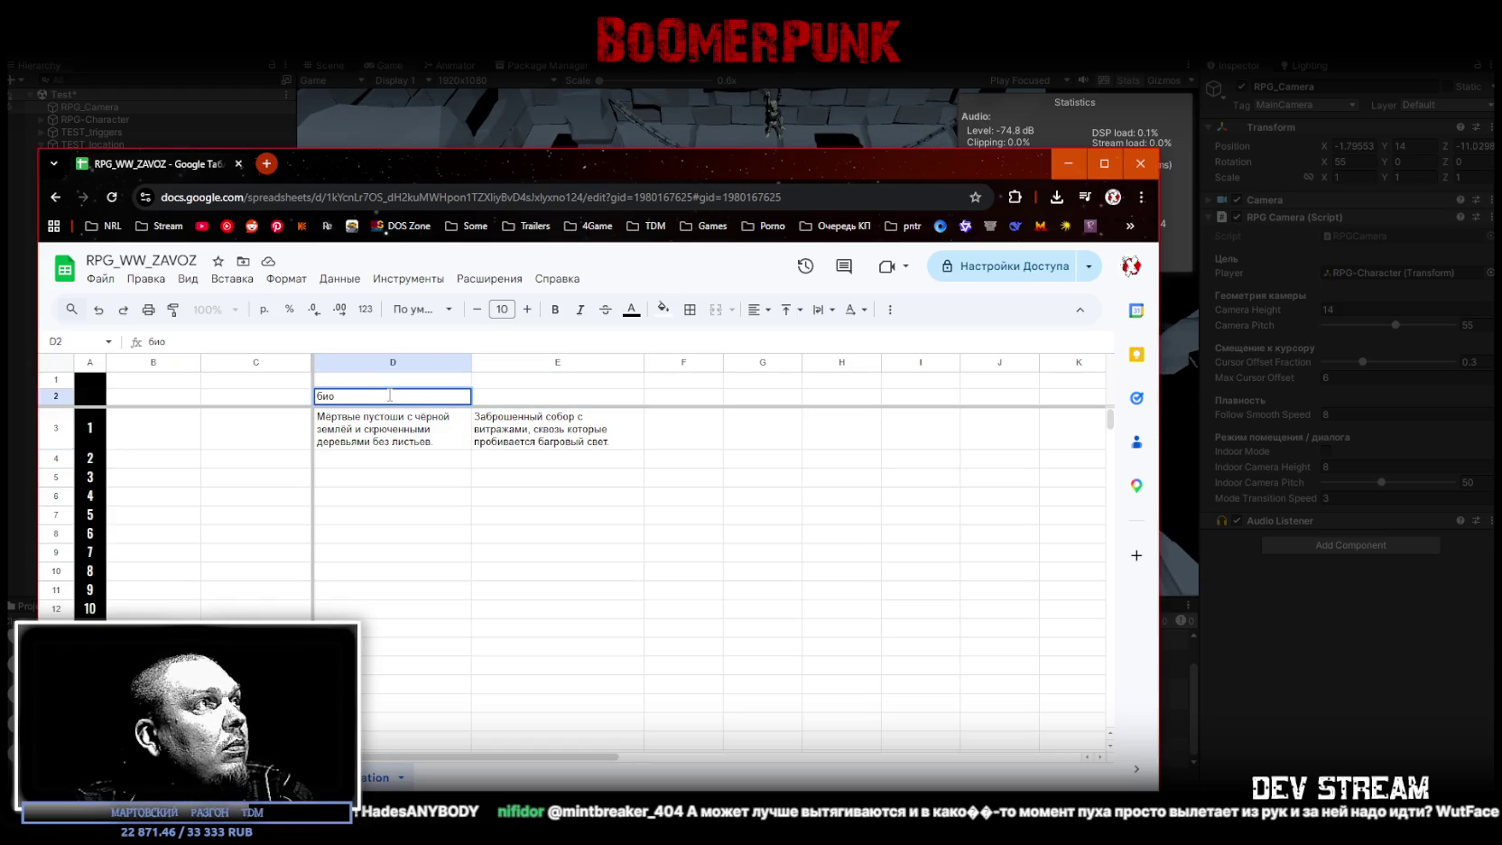
text(м)
click(510, 402)
text(локация)
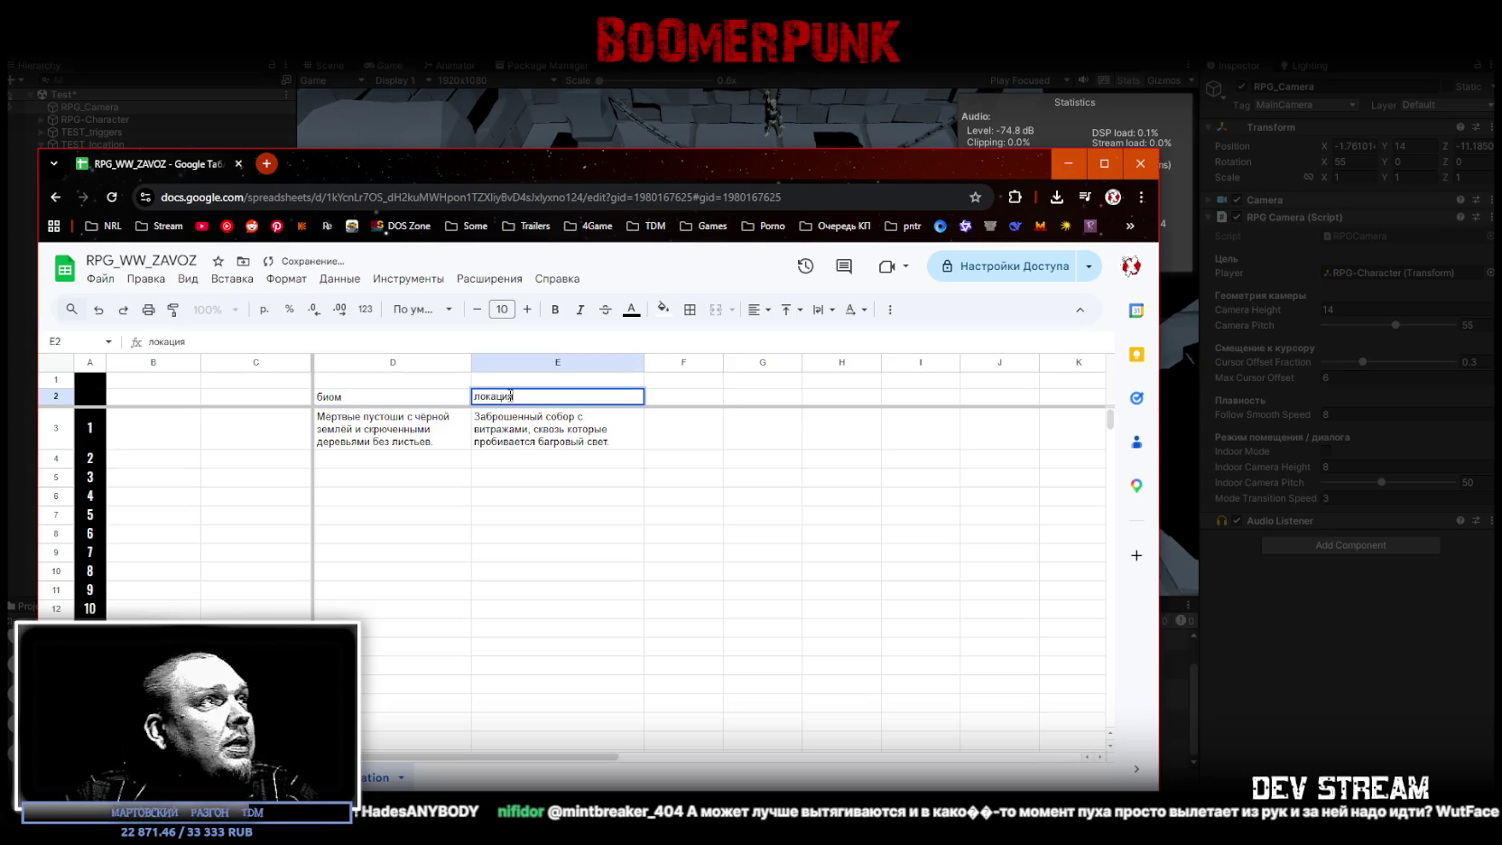
click(246, 404)
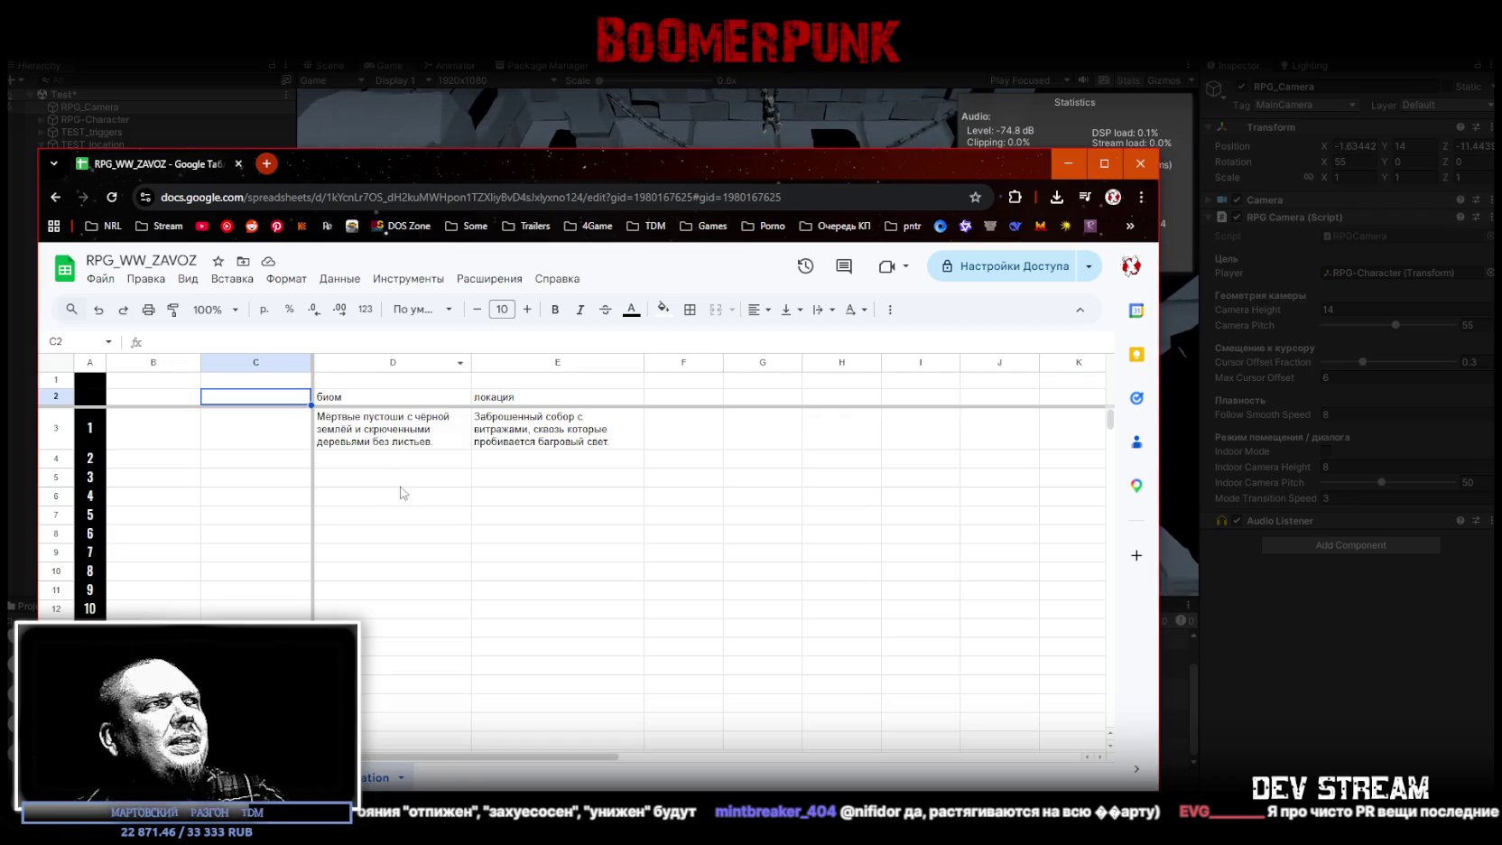
click(392, 459)
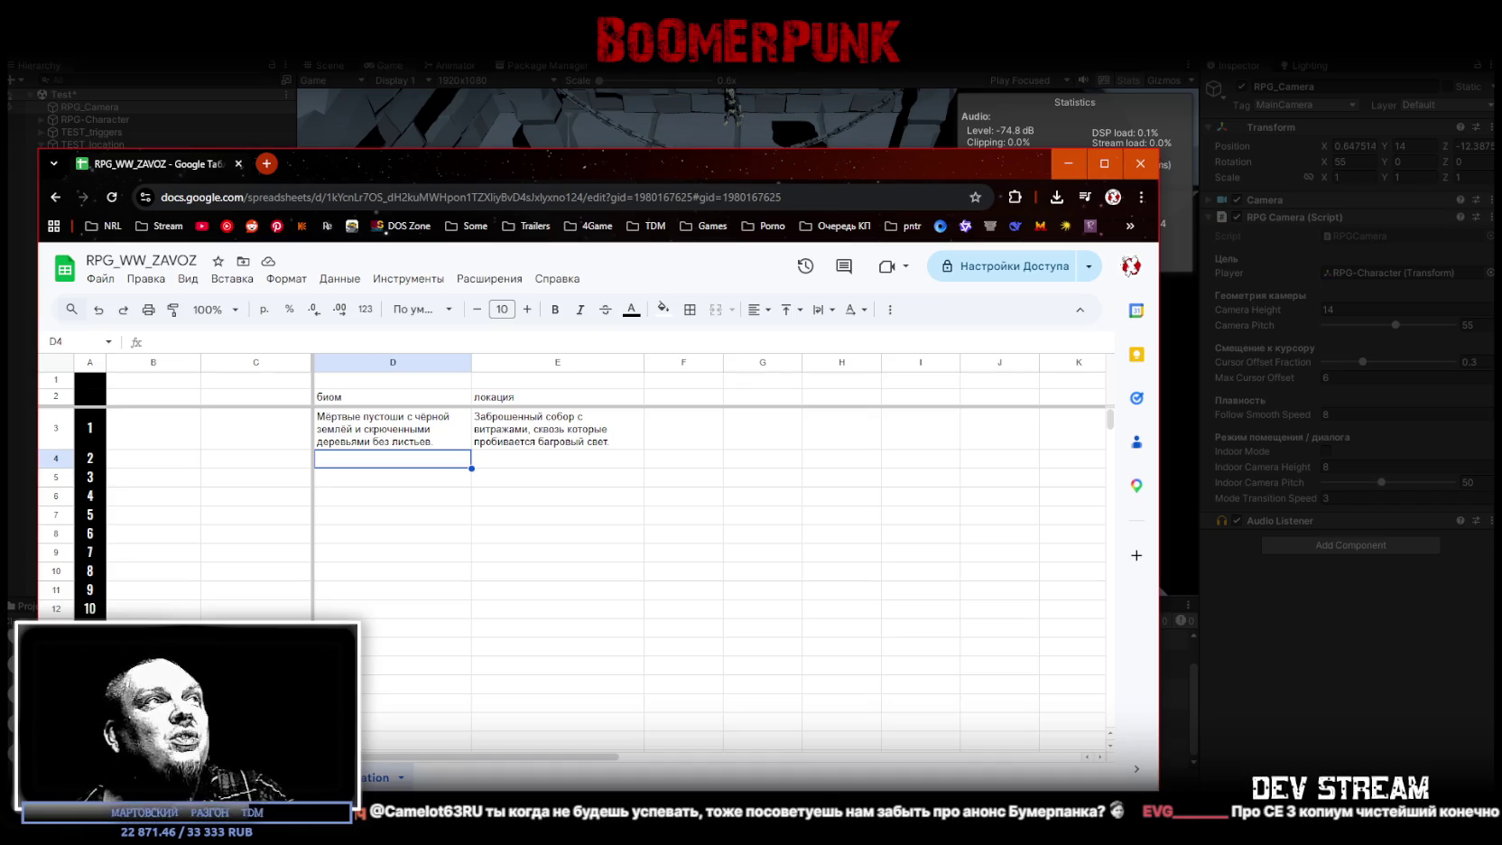
drag(624, 153, 797, 150)
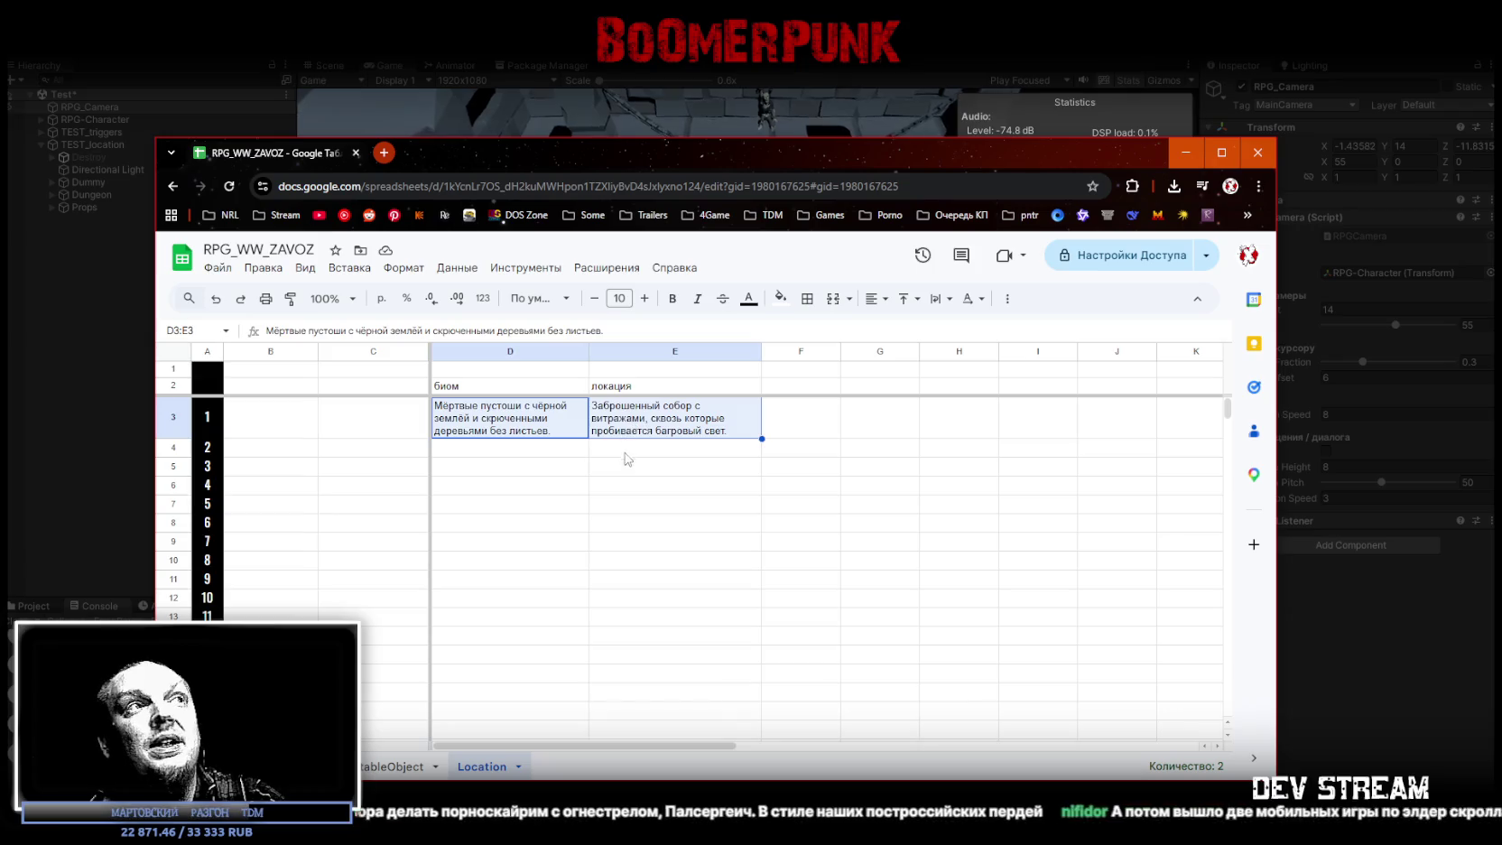
Step: Select cell E4, the empty range D5:E5, then both scene descriptions in D3:E3
click(623, 458)
drag(560, 469, 618, 469)
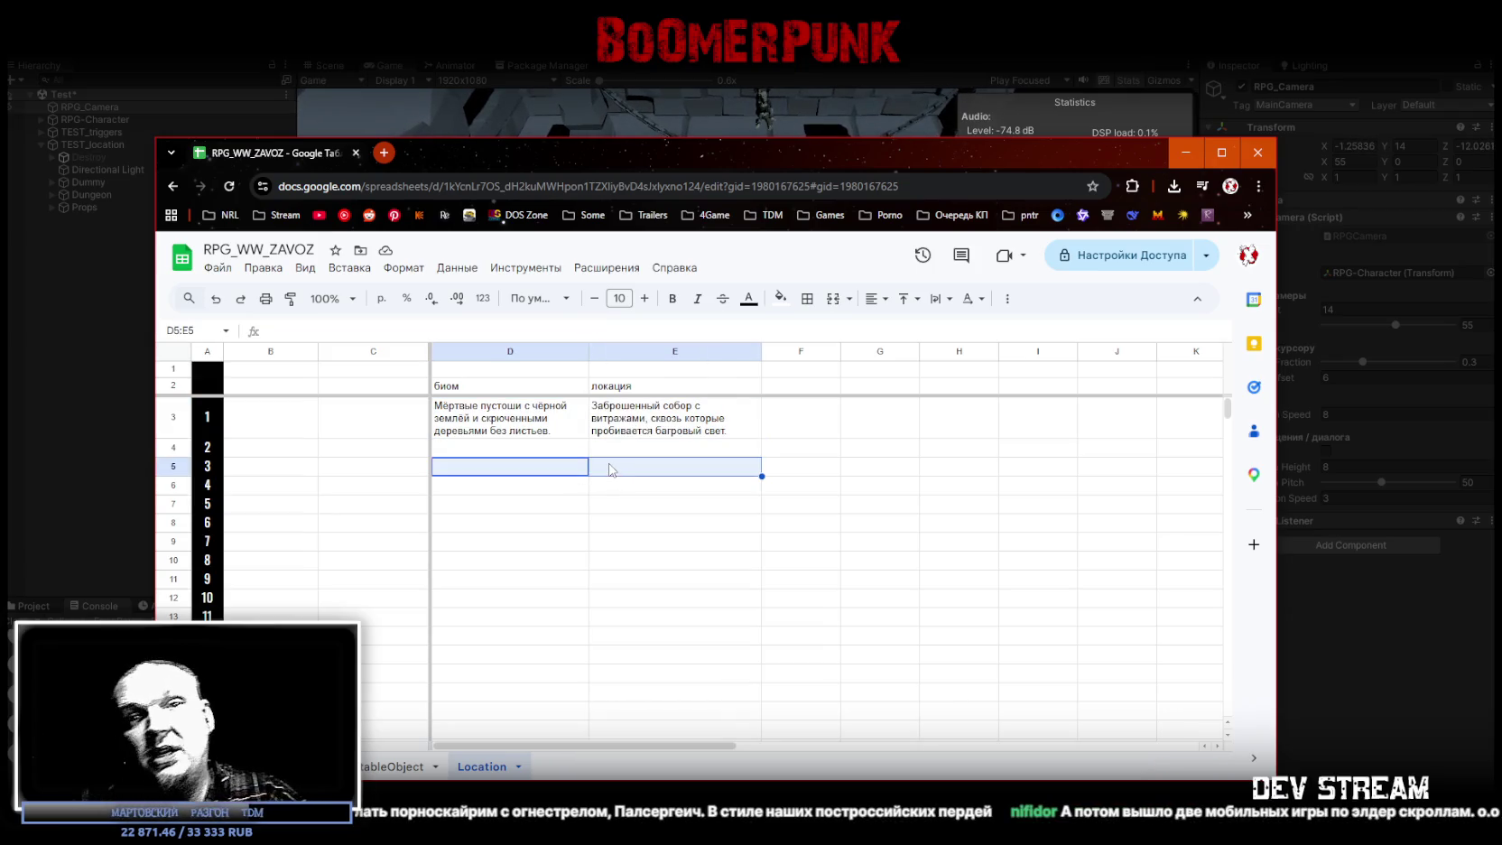
drag(510, 417, 635, 431)
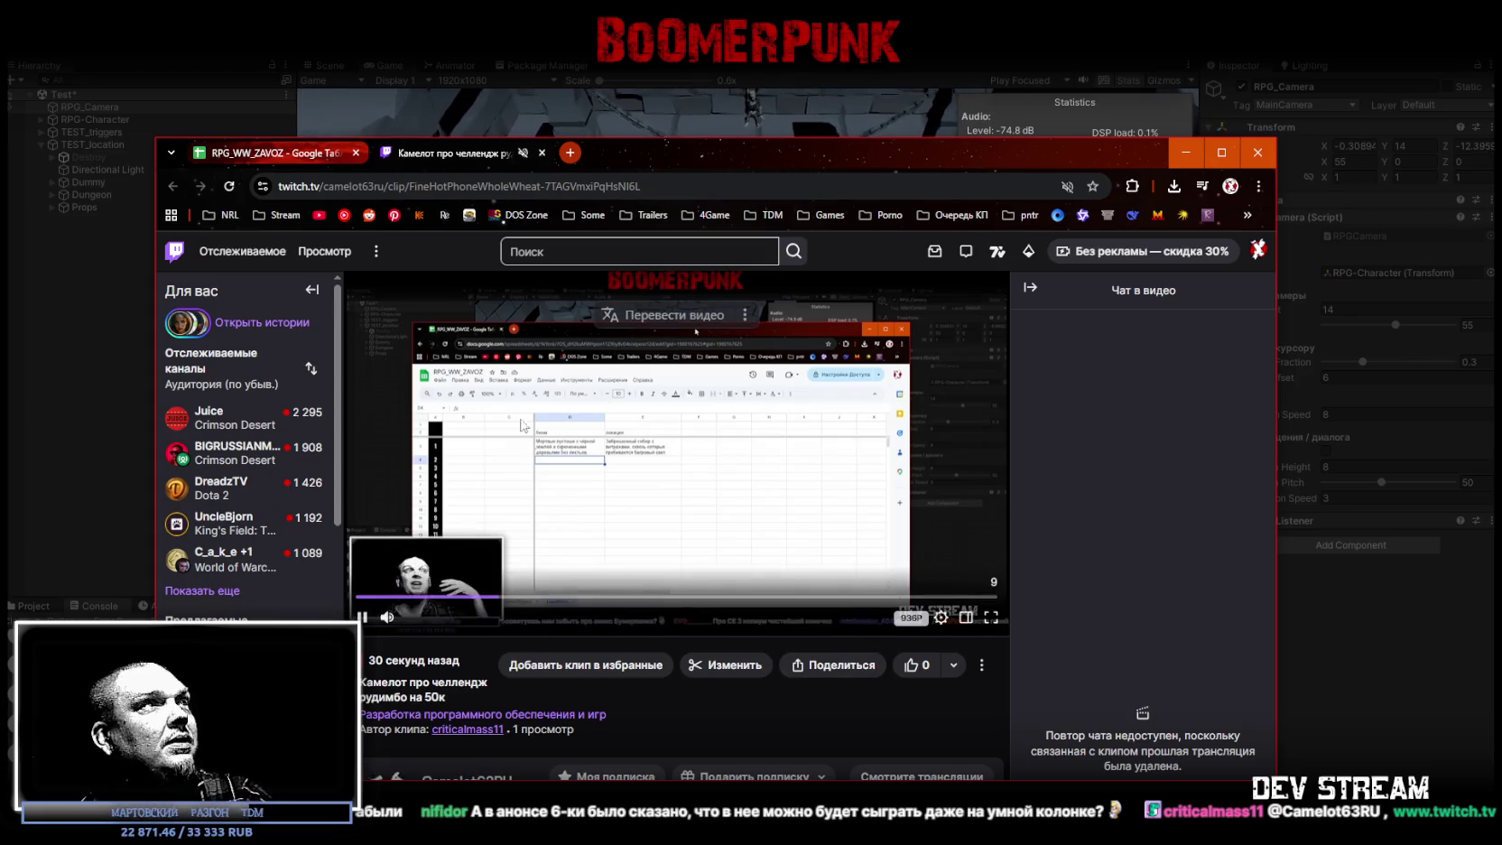
Step: Unmute the Twitch site from its tab menu, then close the clip page
right_click(436, 162)
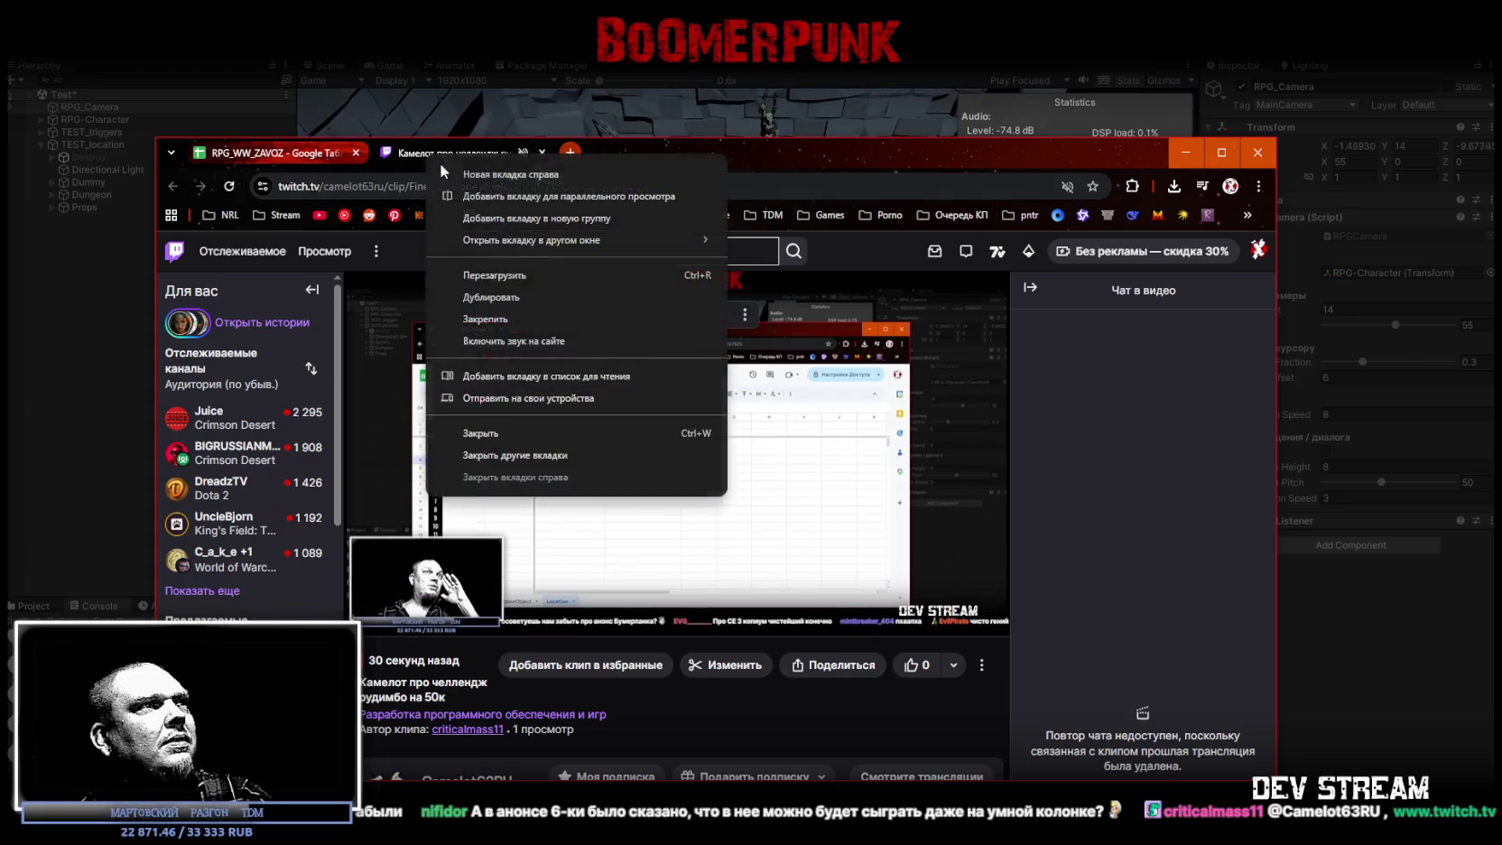
click(498, 341)
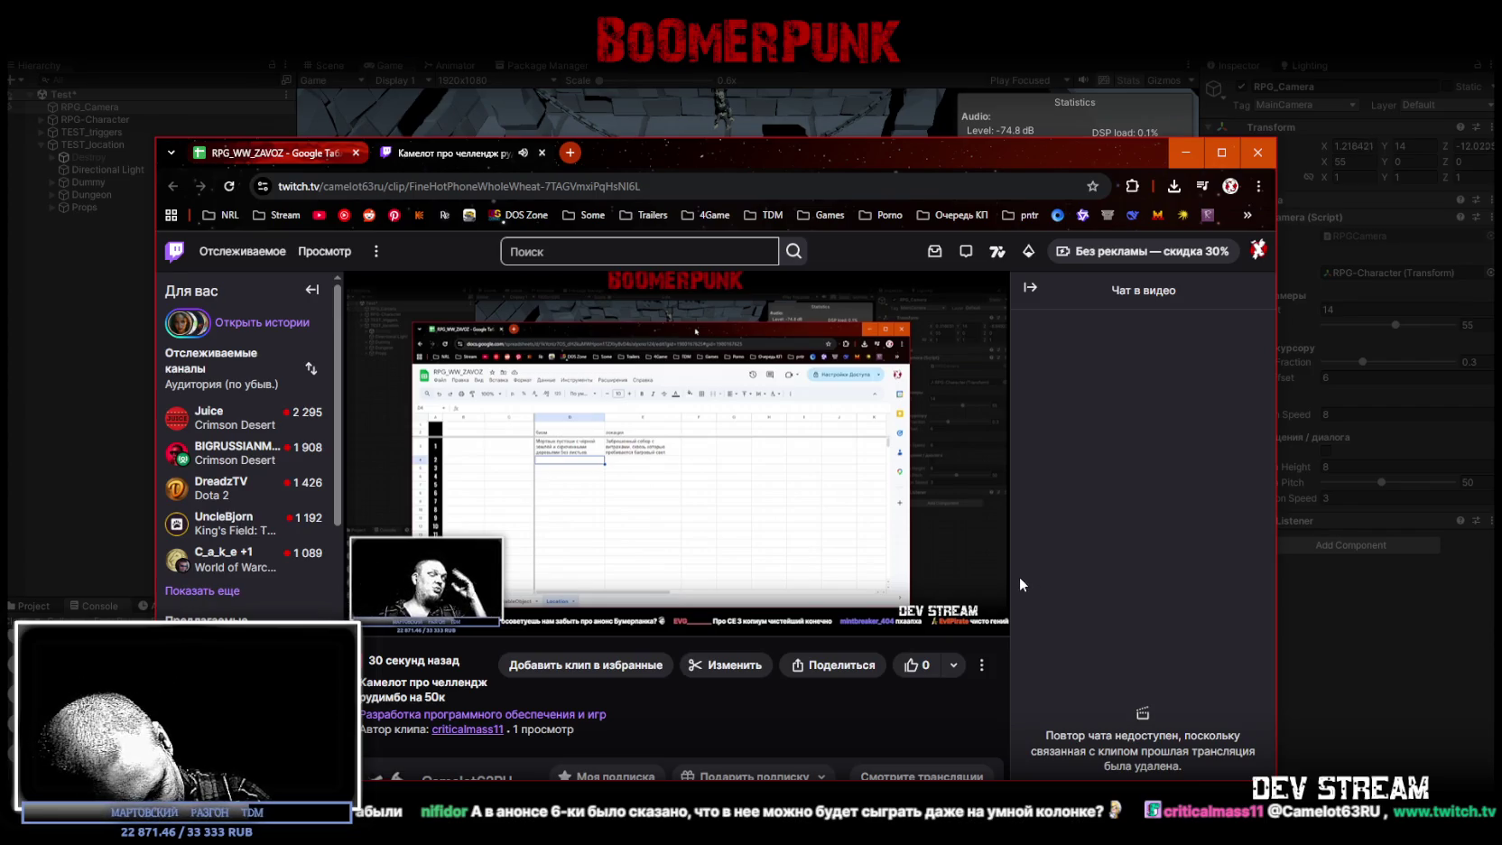
mouse_move(999, 570)
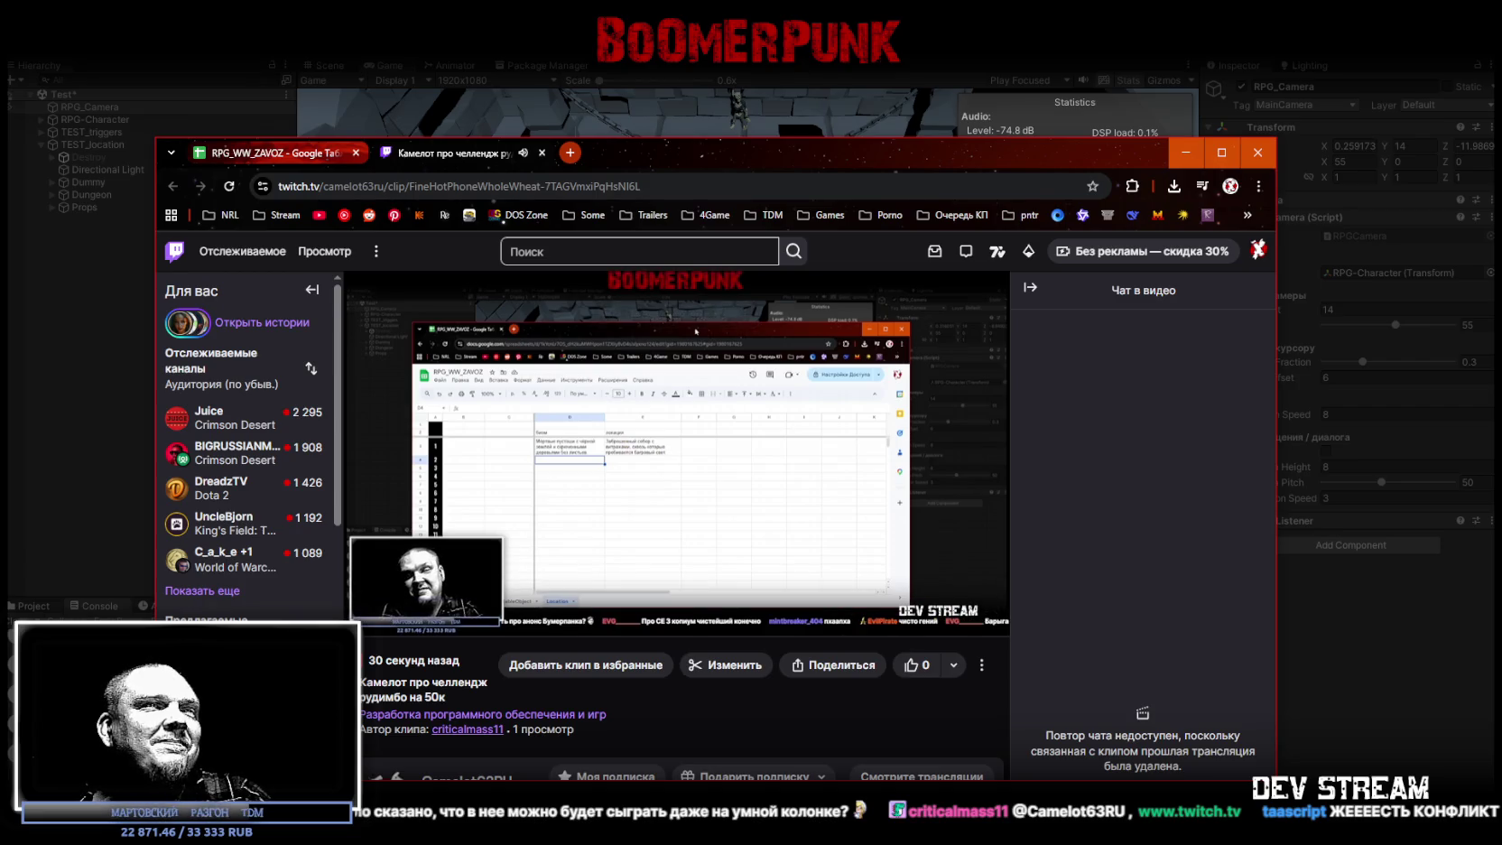
click(542, 152)
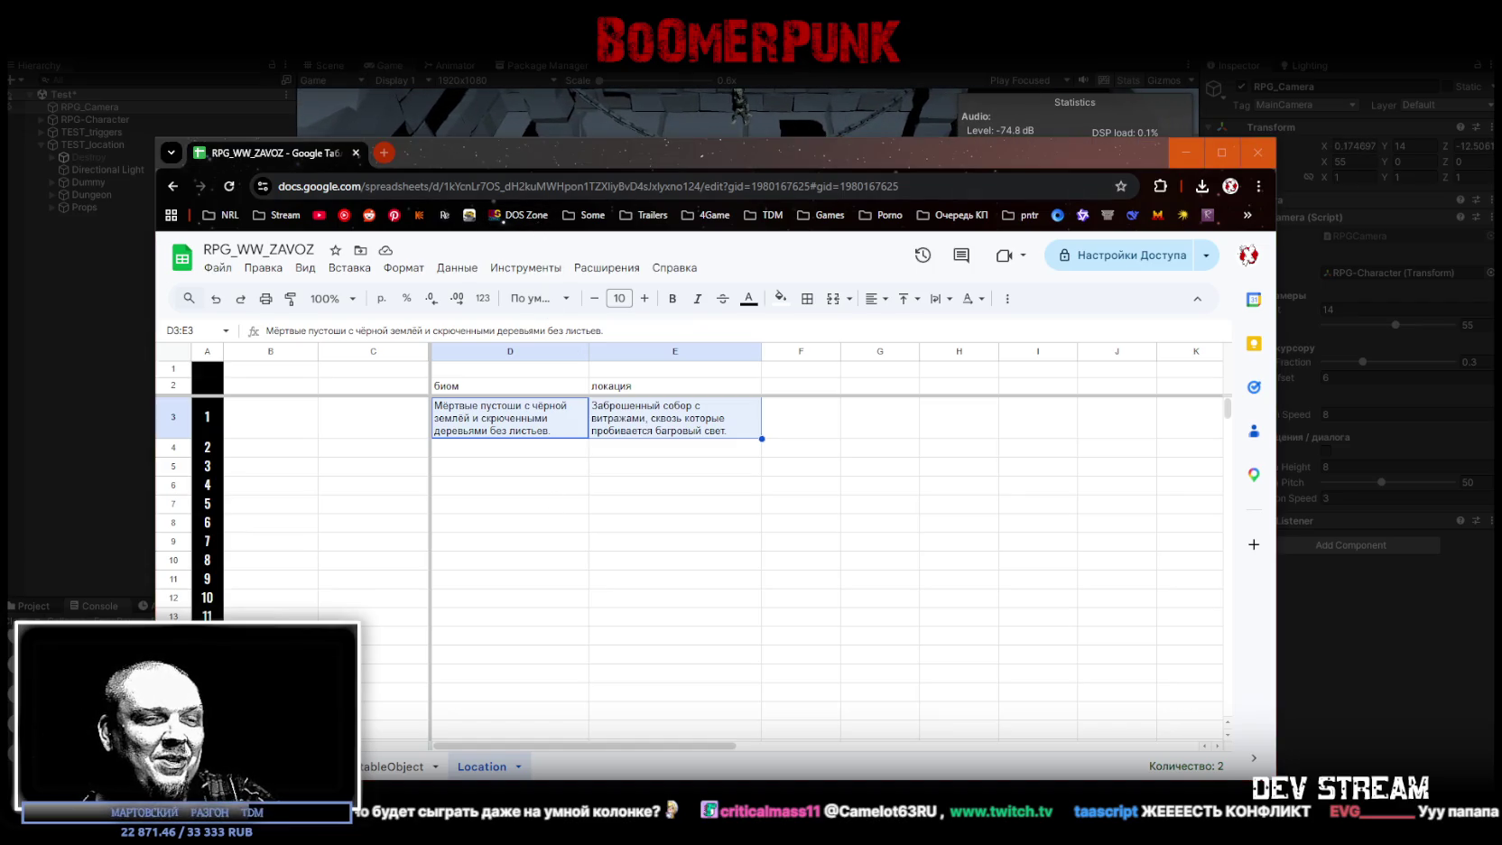
Step: Drag the spreadsheet browser window up and to the left
mouse_move(786, 149)
mouse_down()
mouse_move(685, 115)
mouse_move(642, 125)
mouse_up()
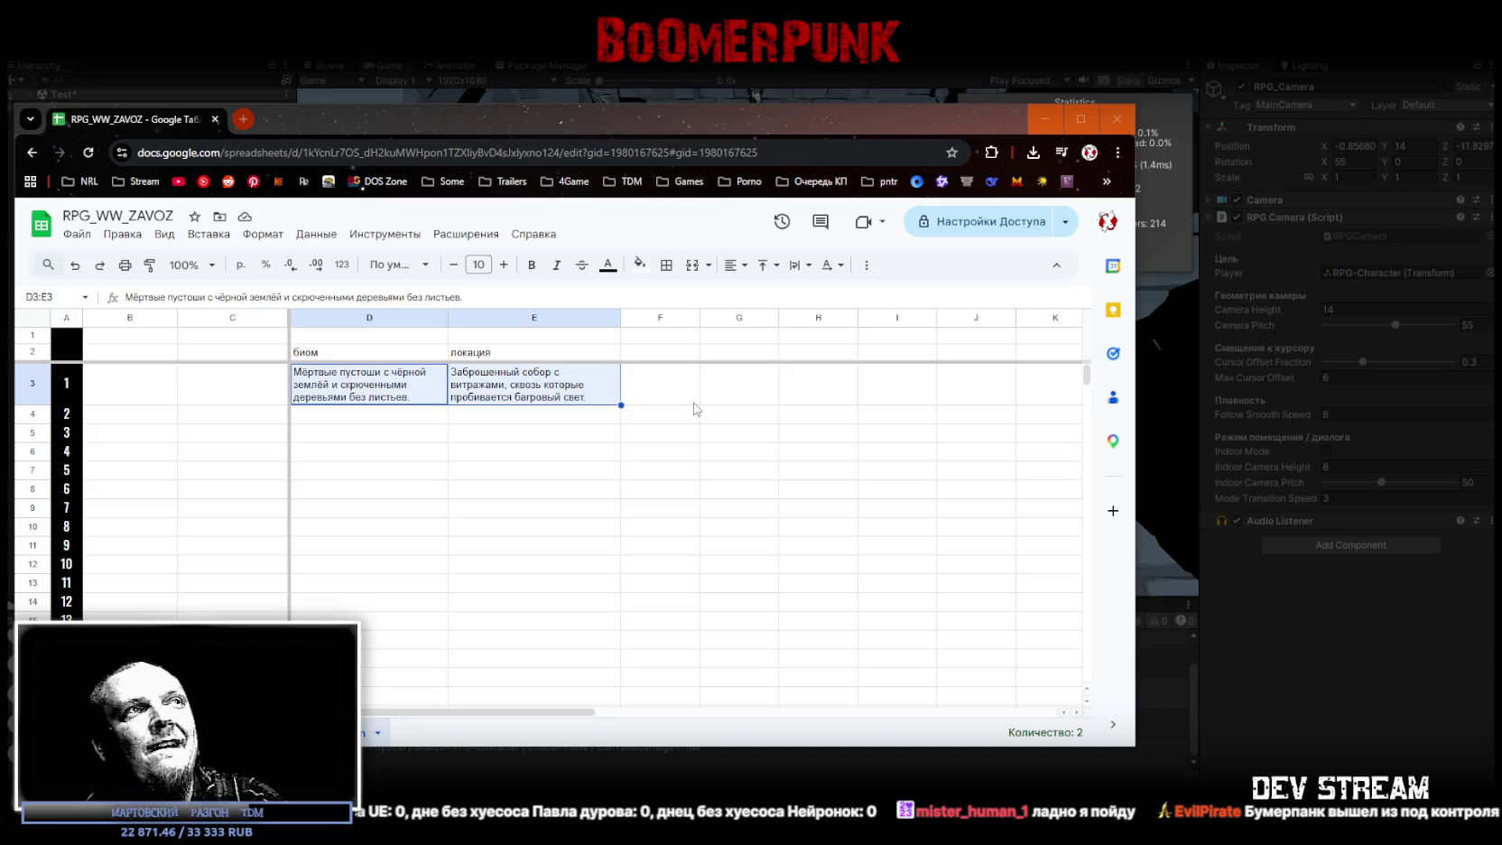
Step: Review the D3 and E3 descriptions, try narrowing column C, and undo the width change
click(388, 424)
click(356, 403)
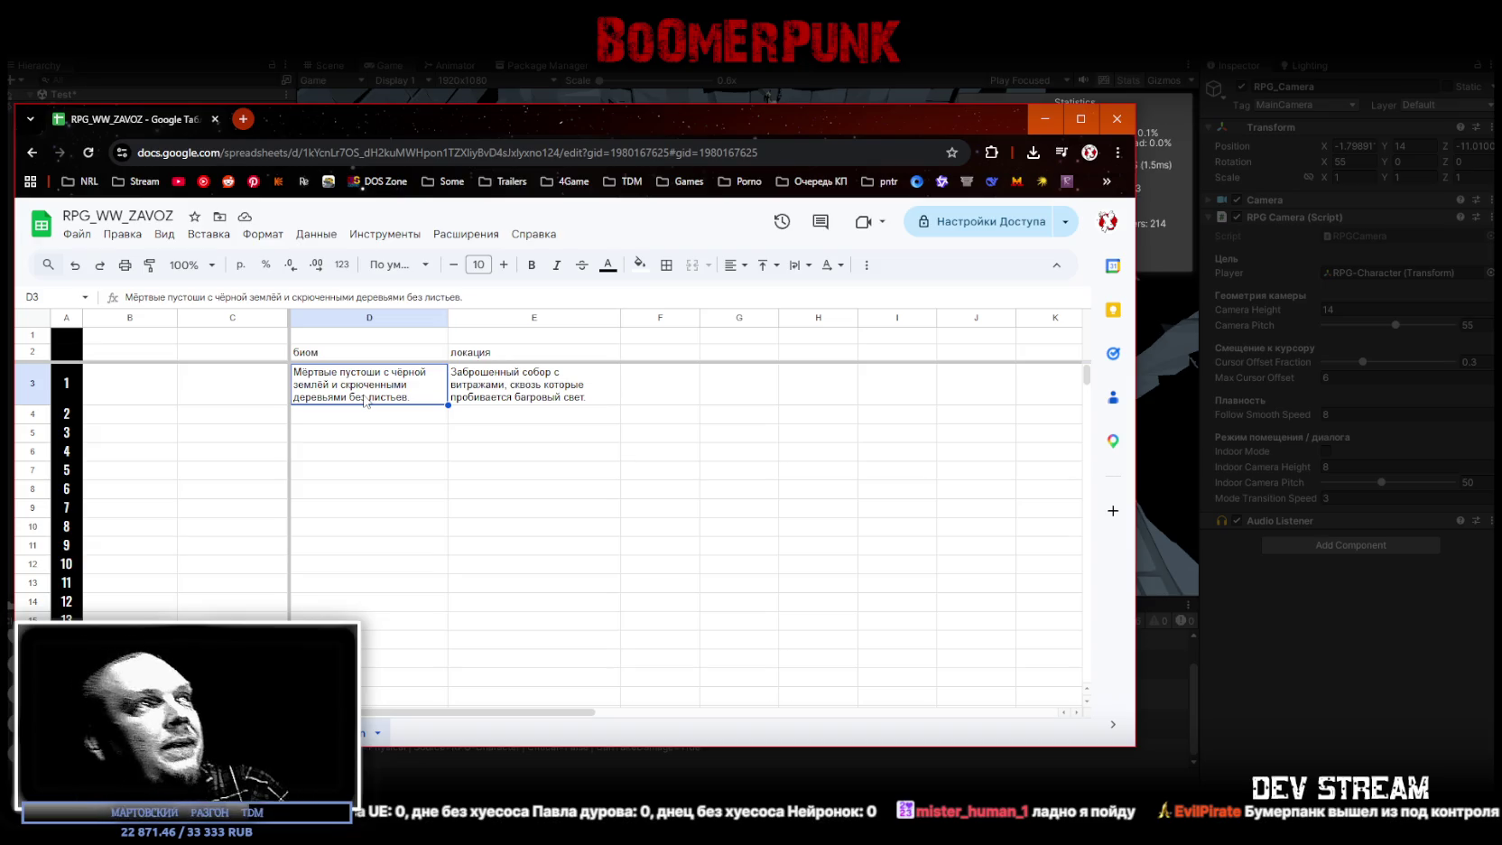
click(527, 396)
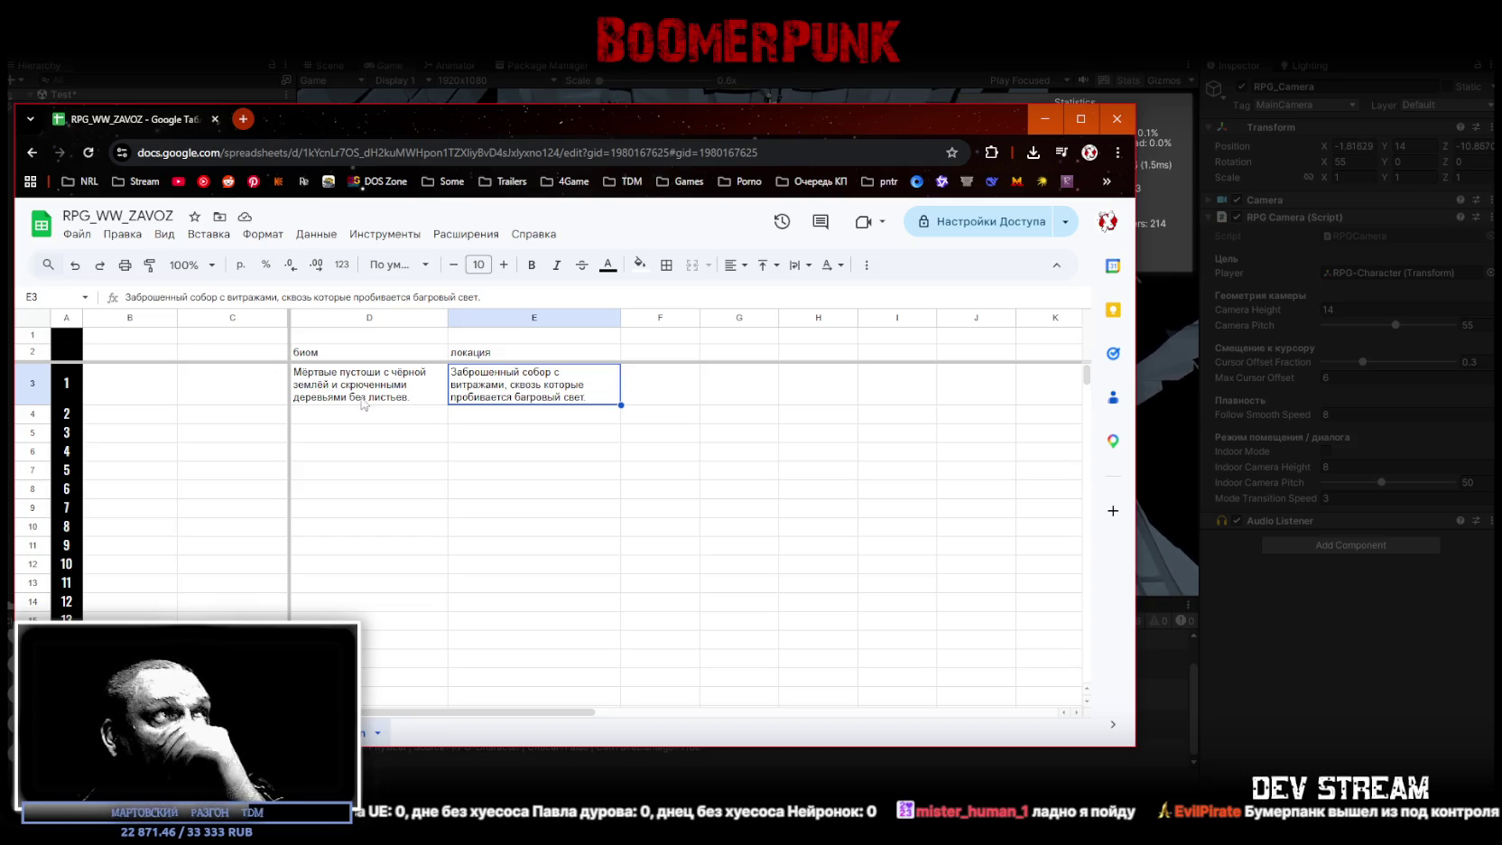
click(356, 391)
click(242, 394)
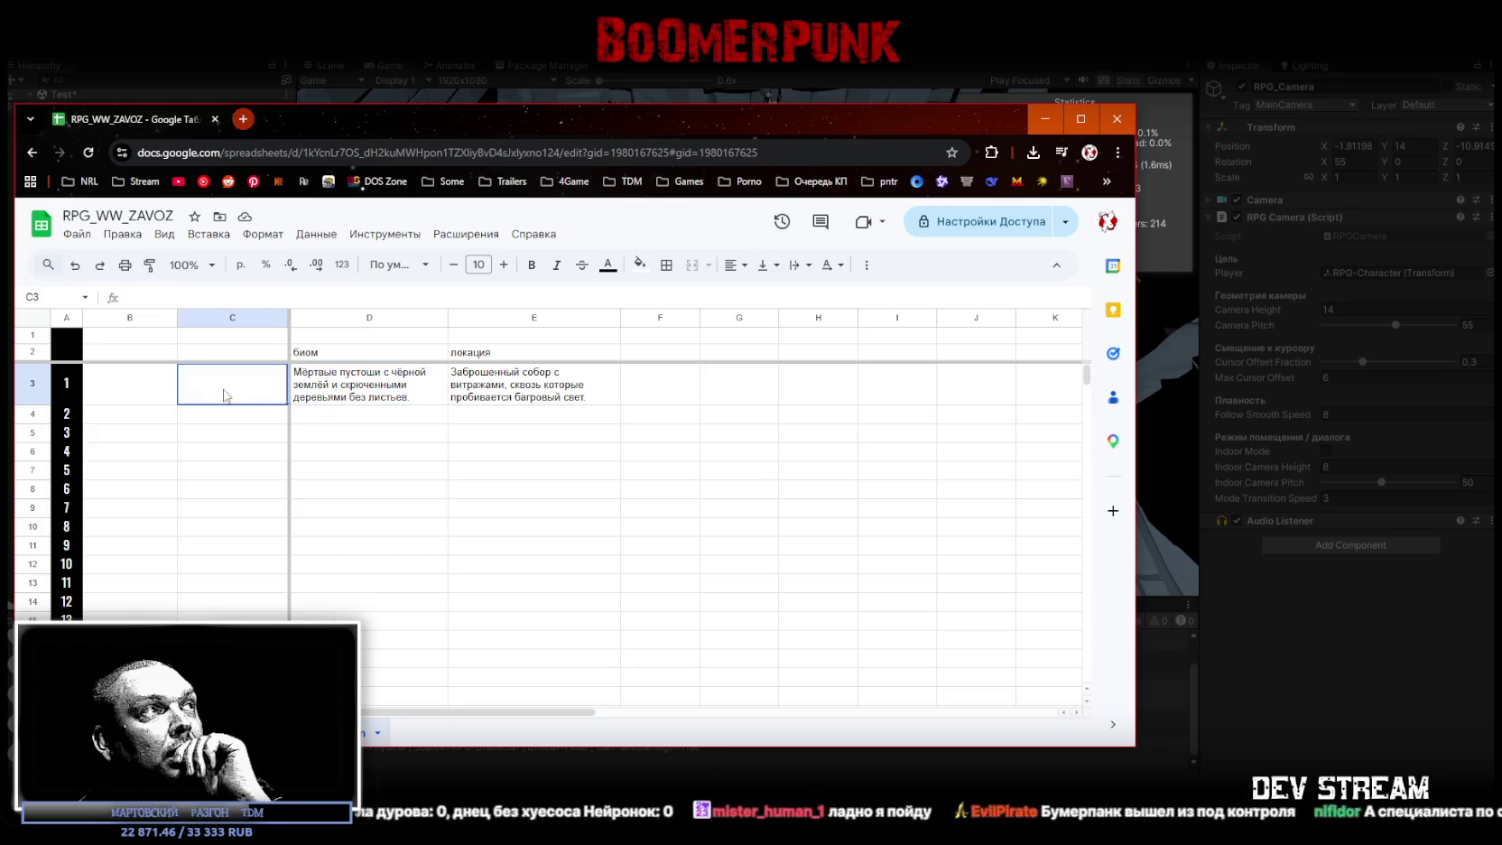
click(127, 389)
click(242, 398)
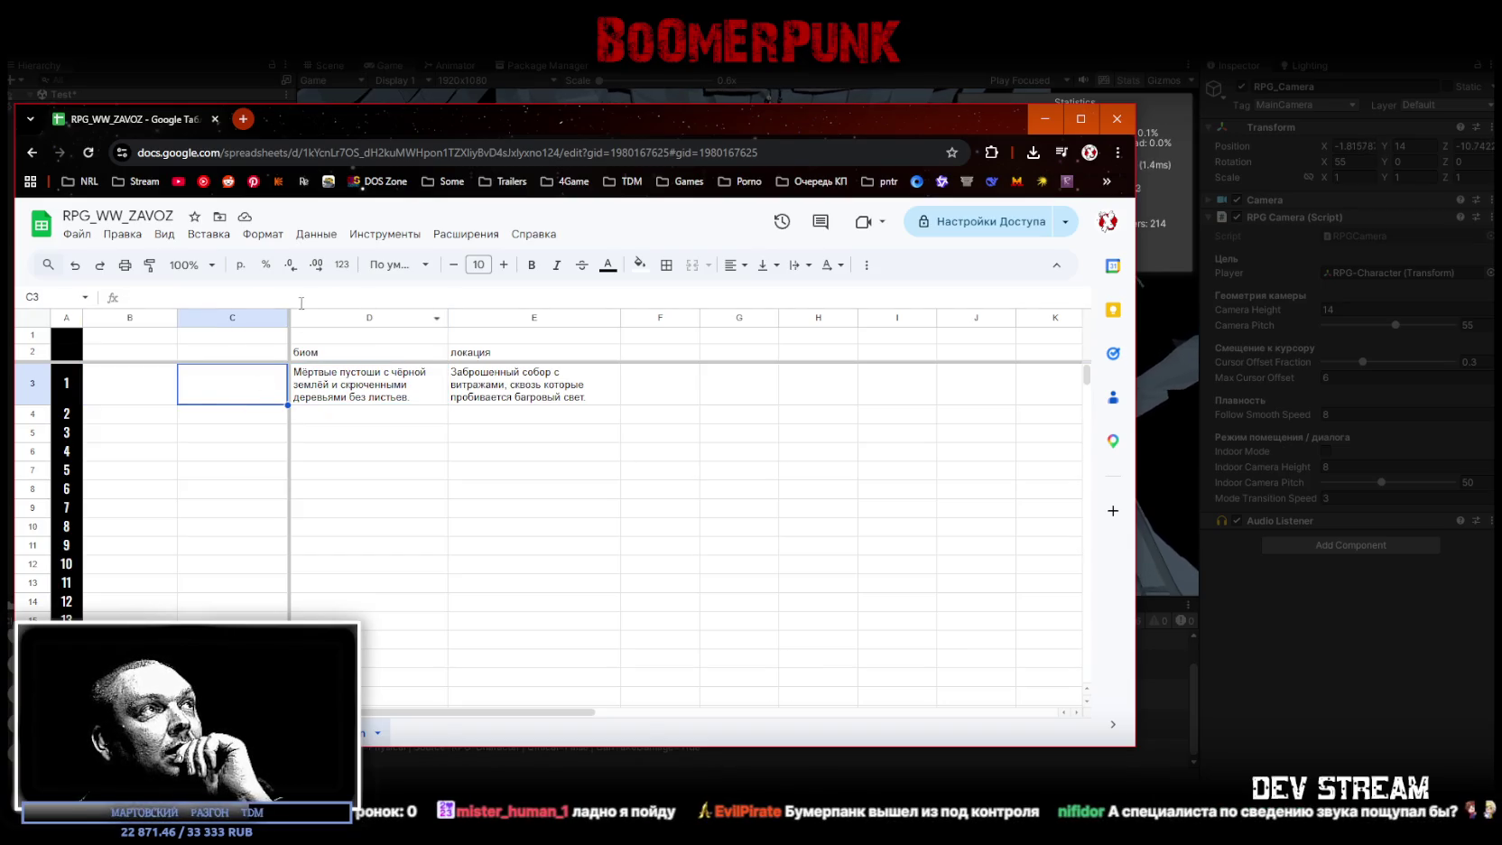
drag(287, 316, 242, 317)
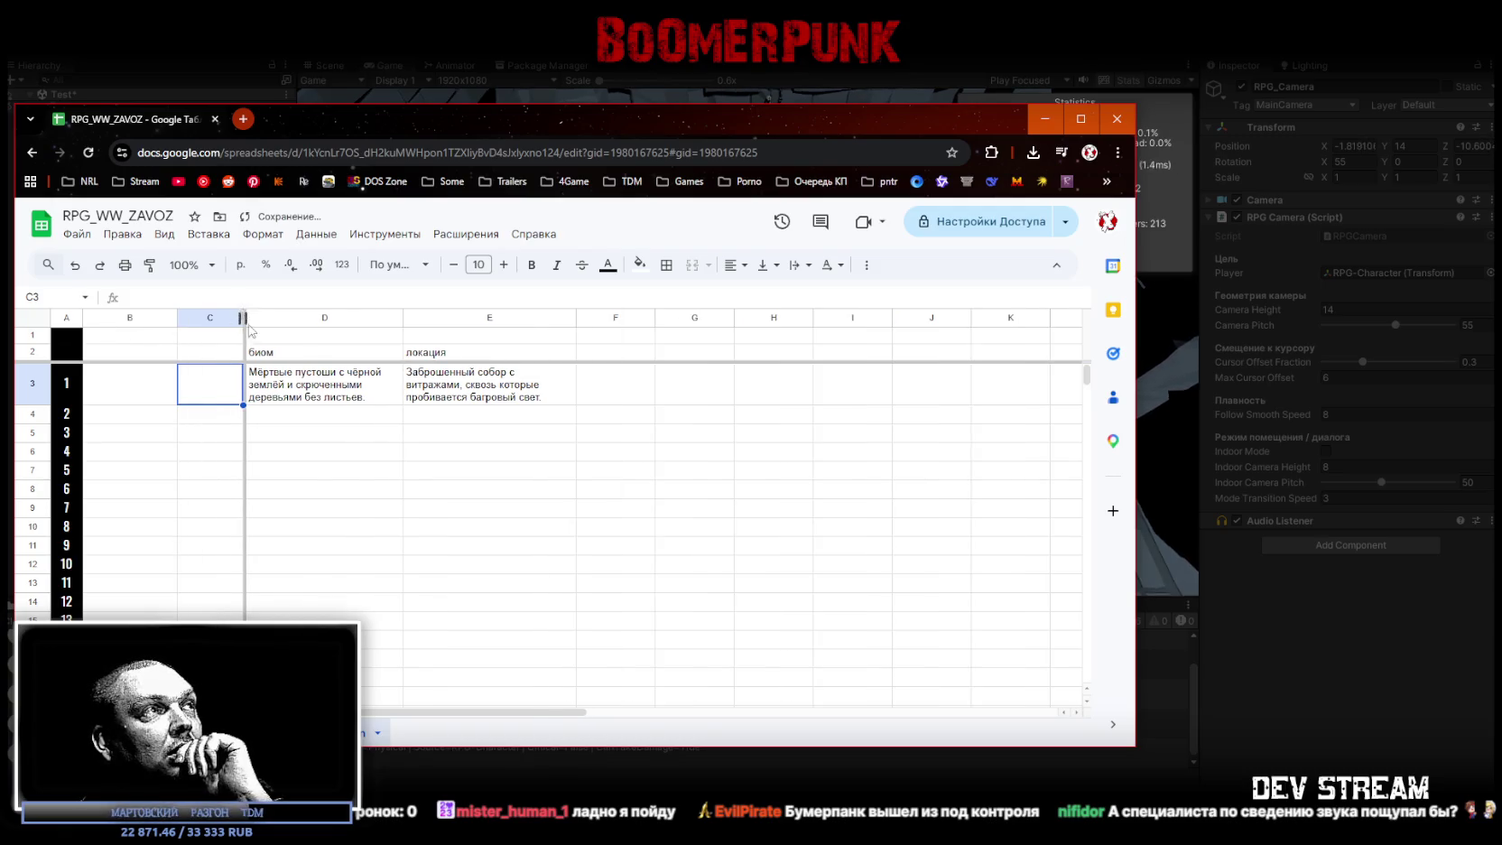
key(ctrl+z)
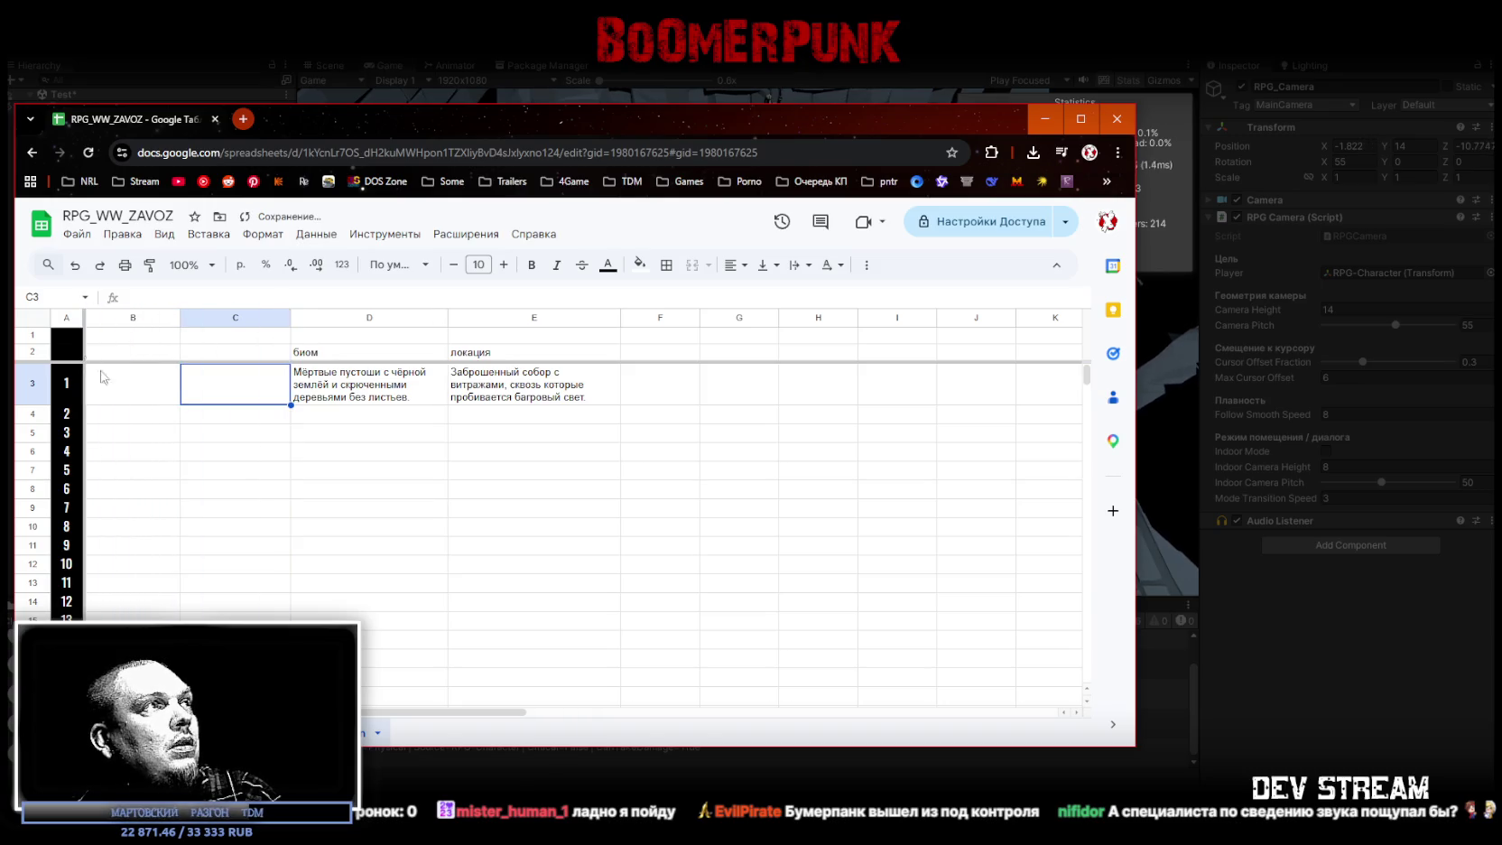
Step: Try moving the биом and локация columns into column C, restore them, and commit the biome text
click(358, 319)
drag(357, 318, 243, 318)
click(102, 390)
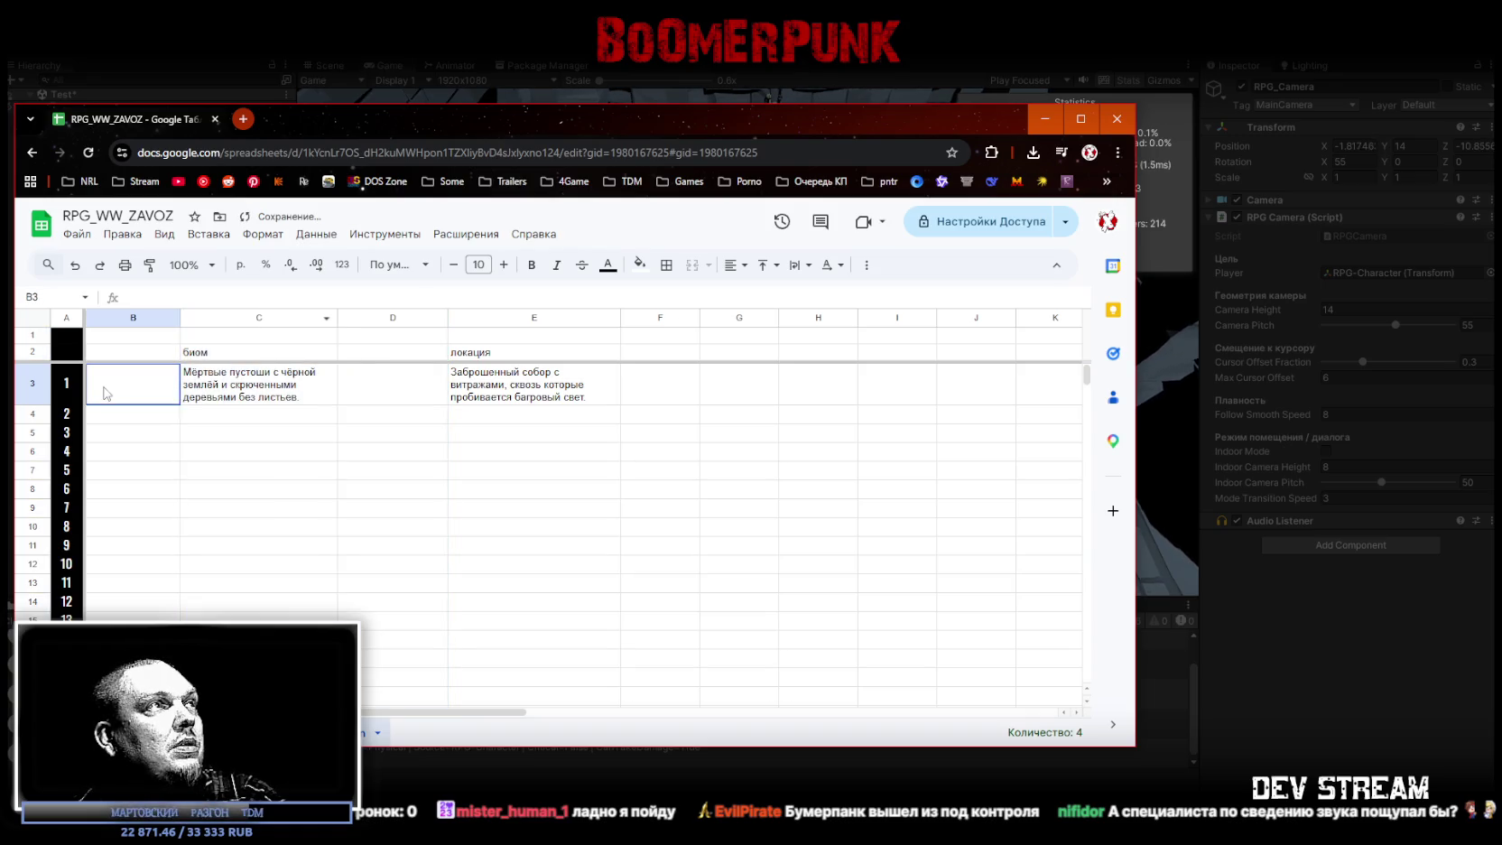
click(499, 318)
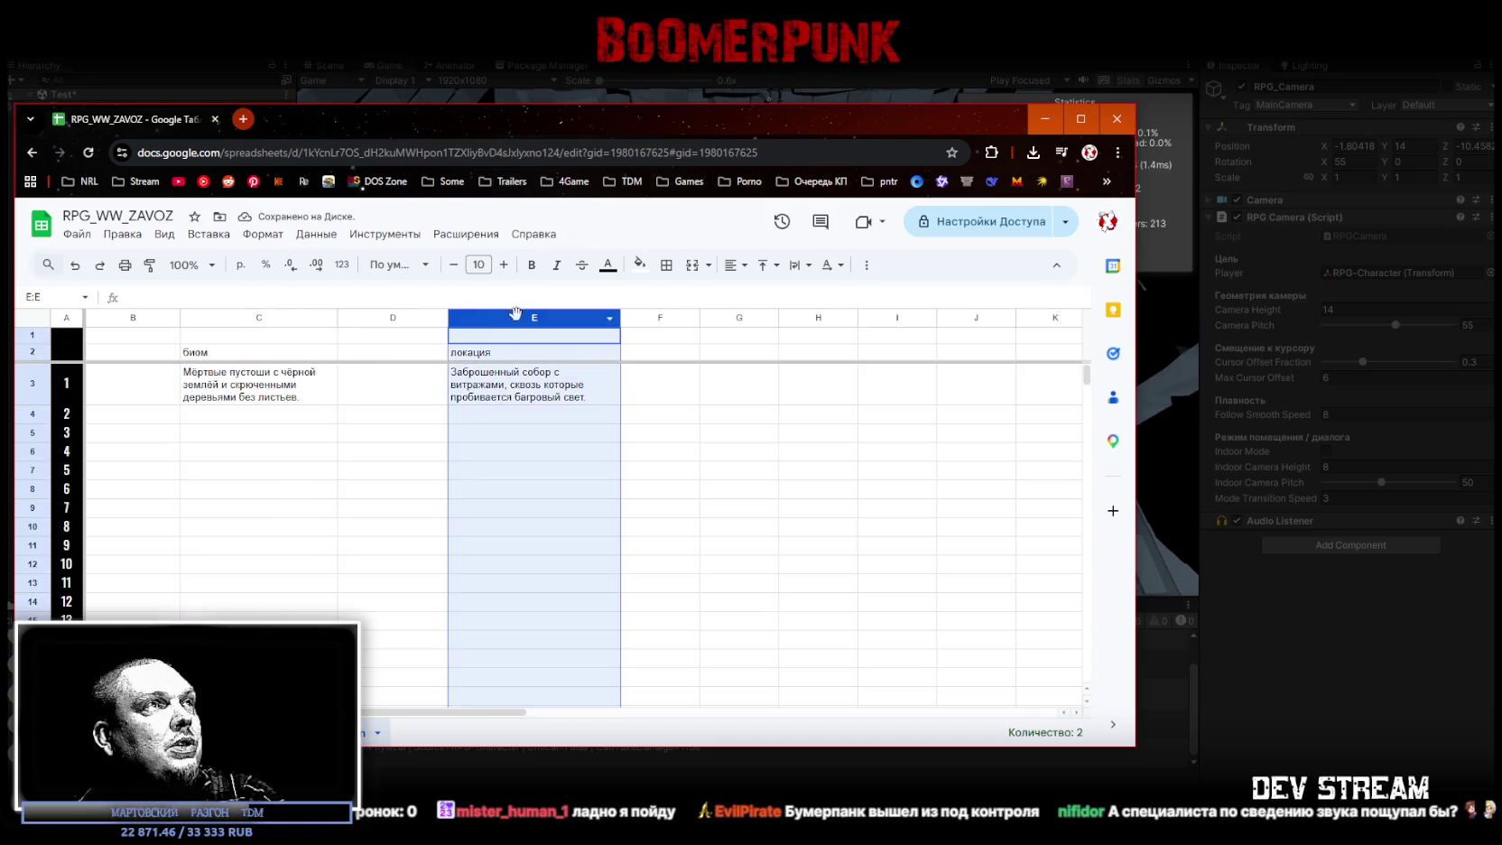
drag(499, 318, 244, 318)
mouse_move(406, 317)
mouse_down()
mouse_move(523, 322)
mouse_move(519, 341)
mouse_up()
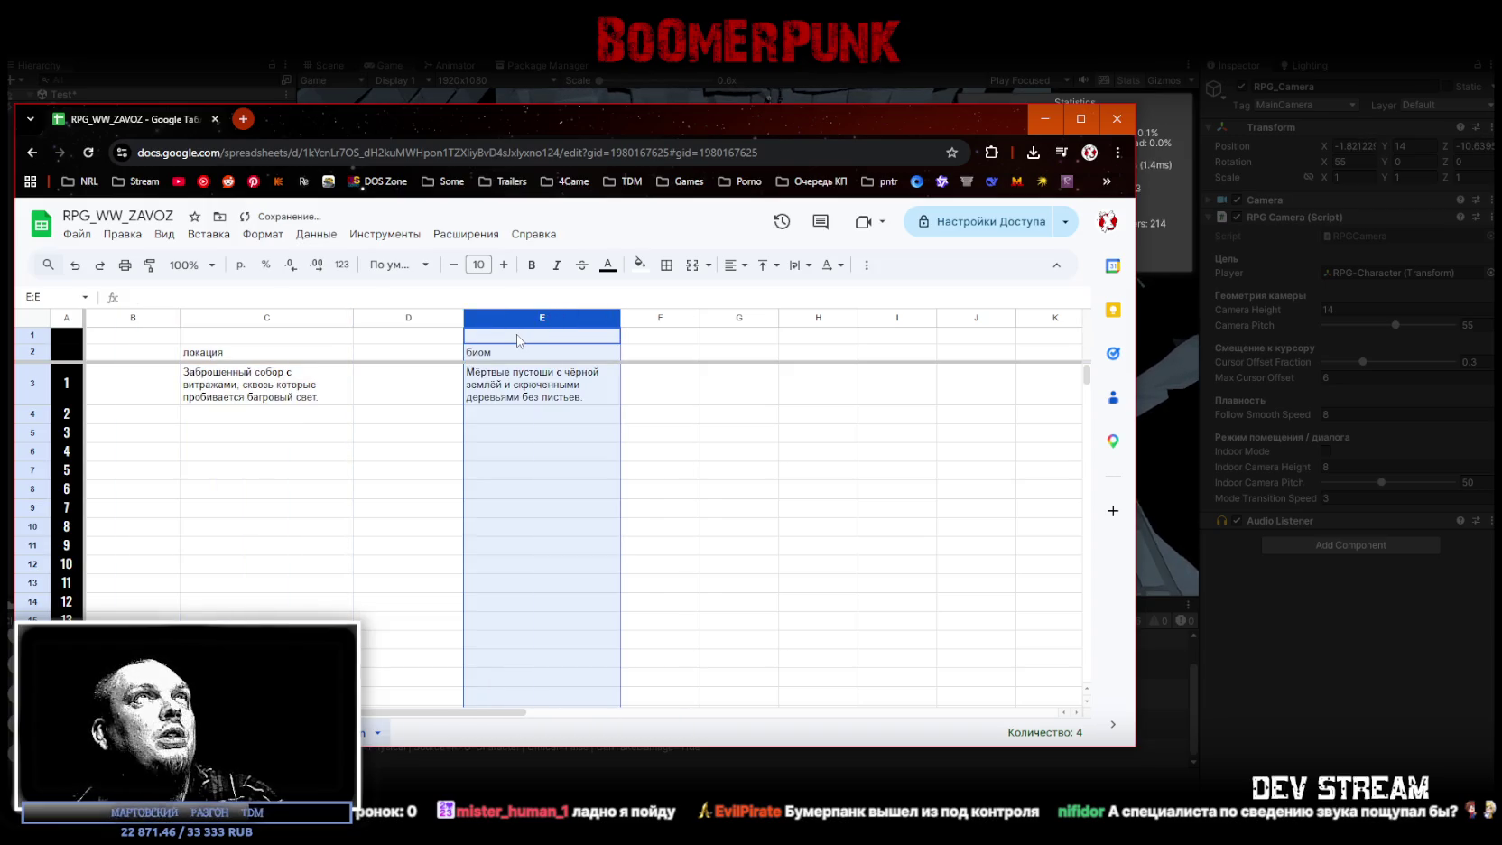
mouse_move(542, 318)
mouse_down()
mouse_move(341, 332)
mouse_move(583, 322)
mouse_up()
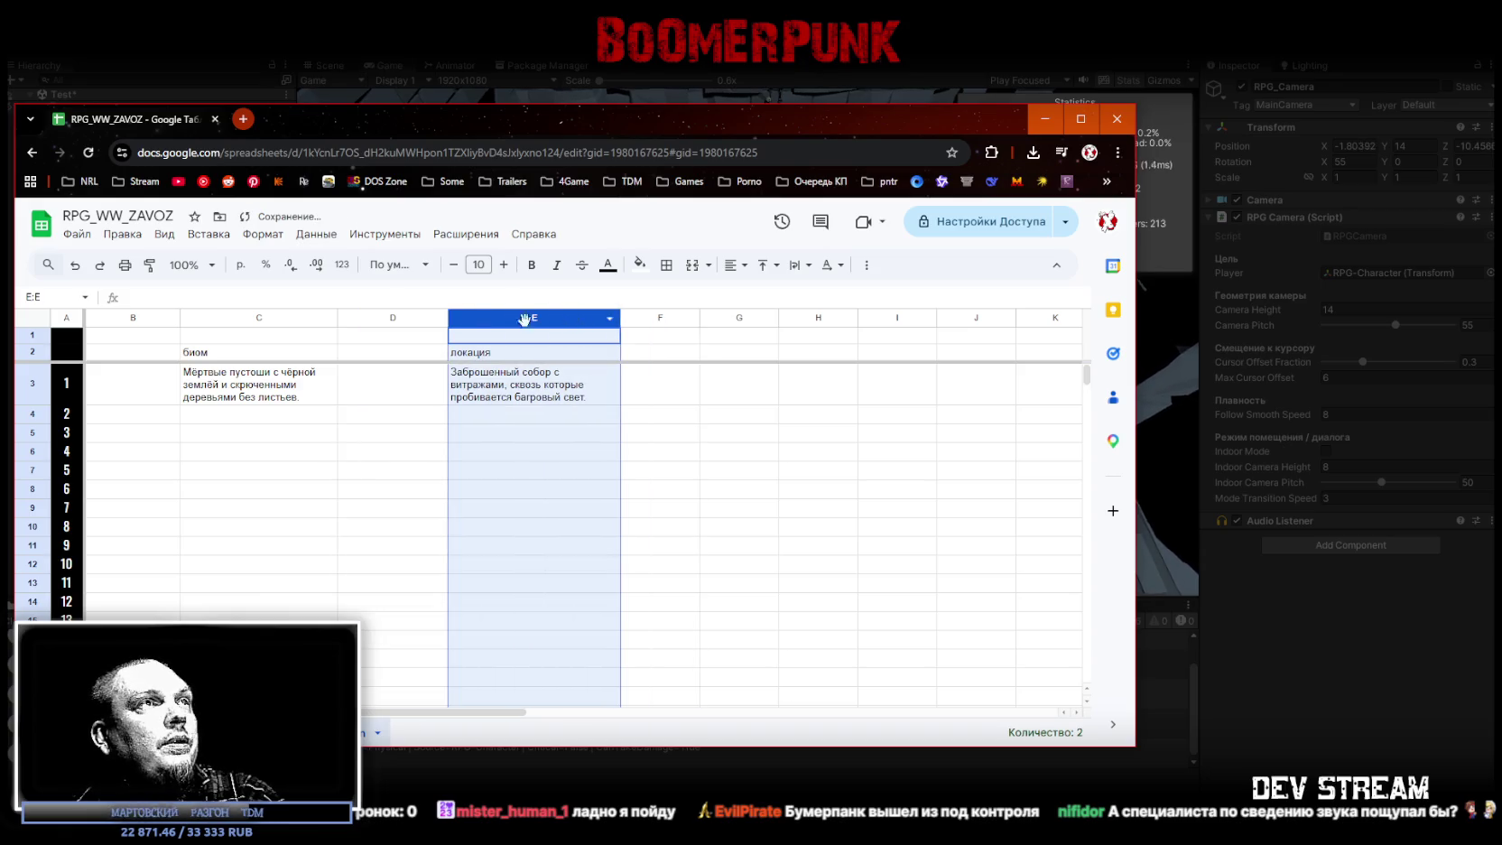
click(162, 402)
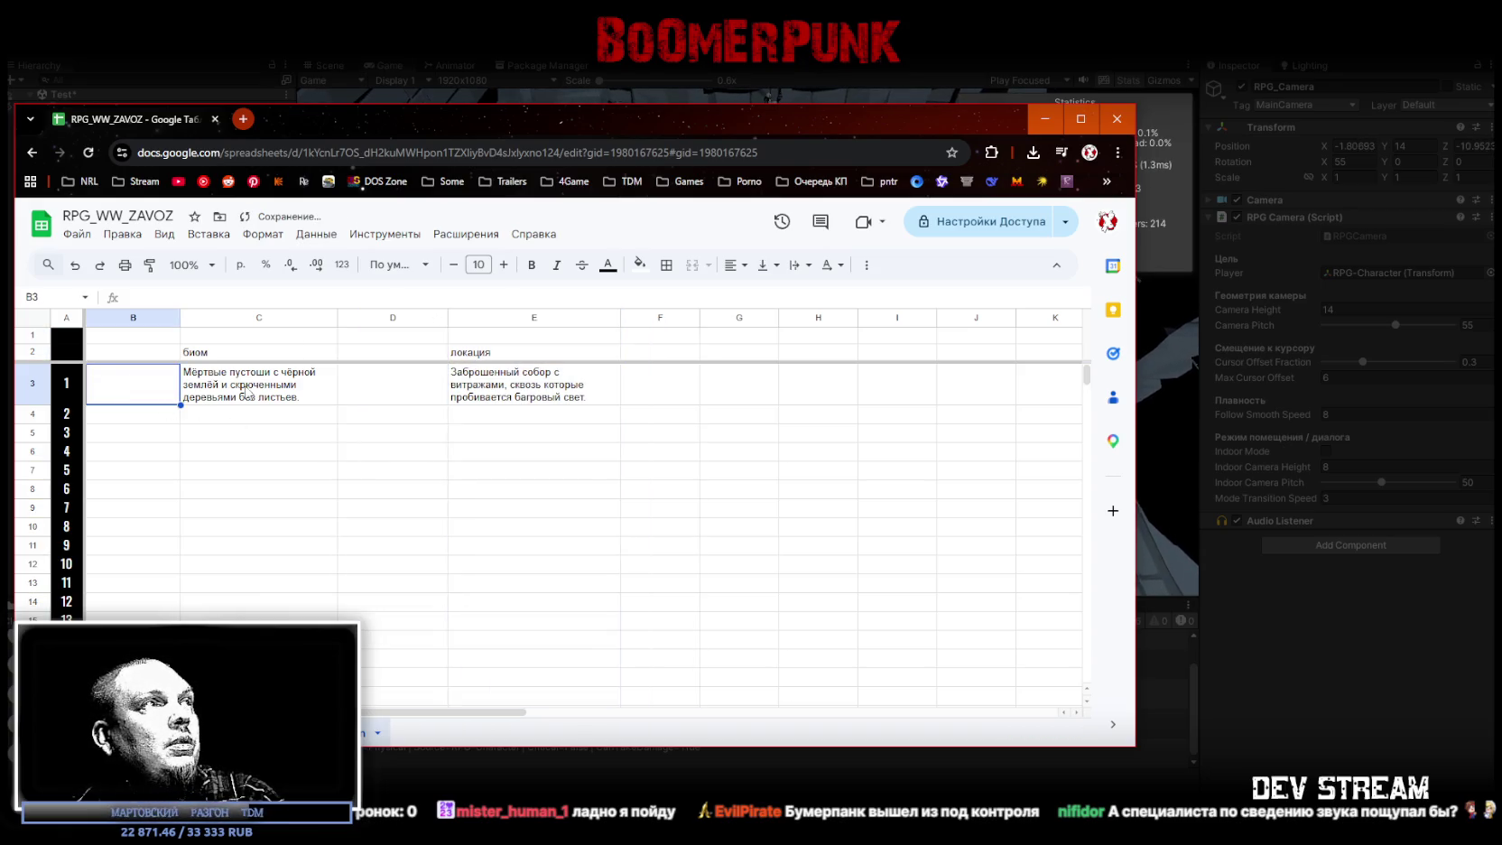
click(251, 417)
click(147, 386)
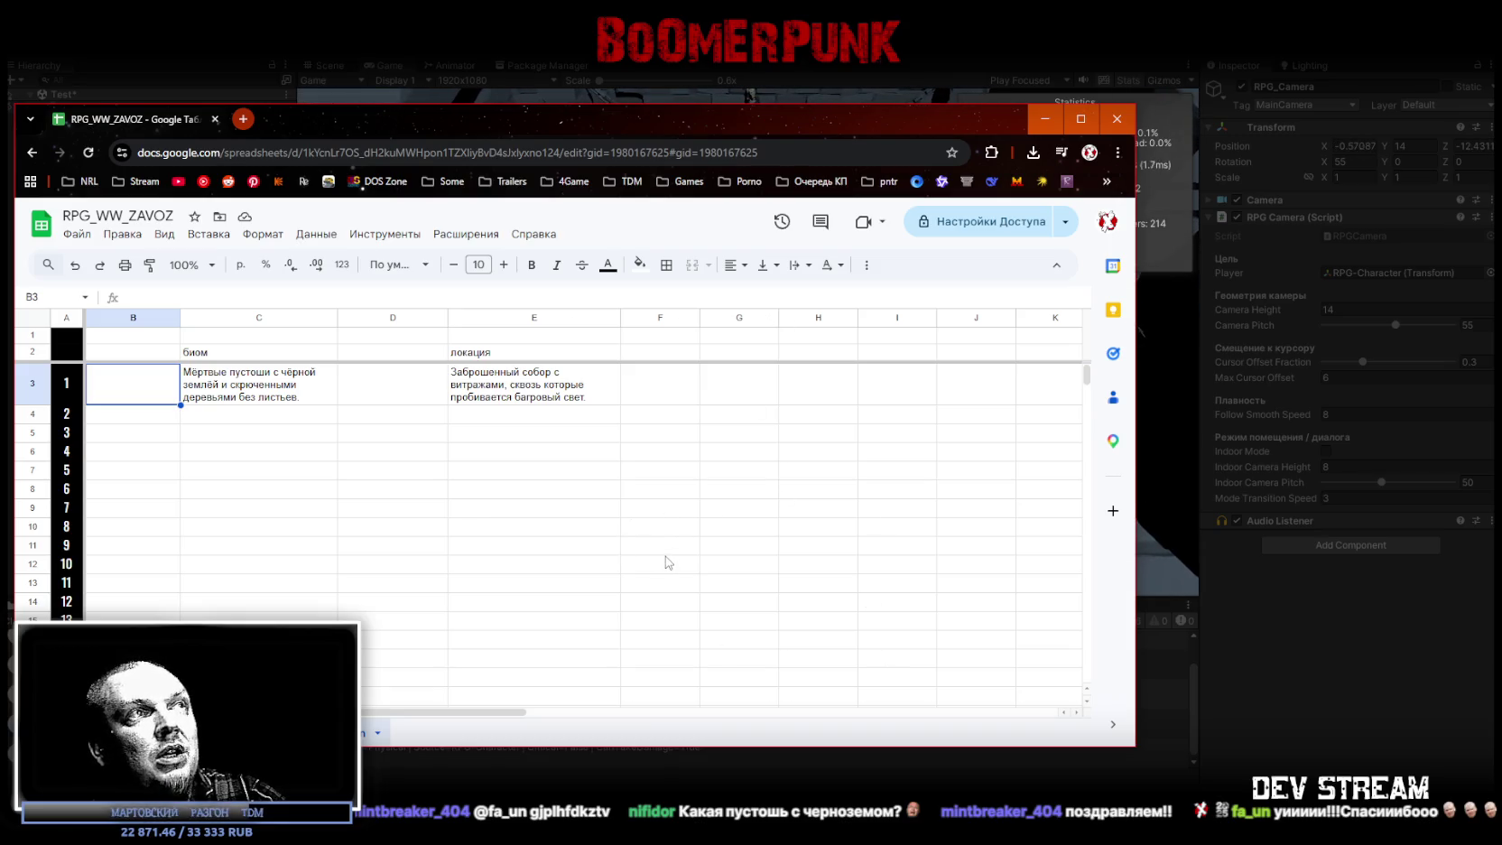
Step: Shift the spreadsheet window right and down, and focus Unity's running Game view
scroll(668, 560, down, 1)
scroll(703, 516, up, 1)
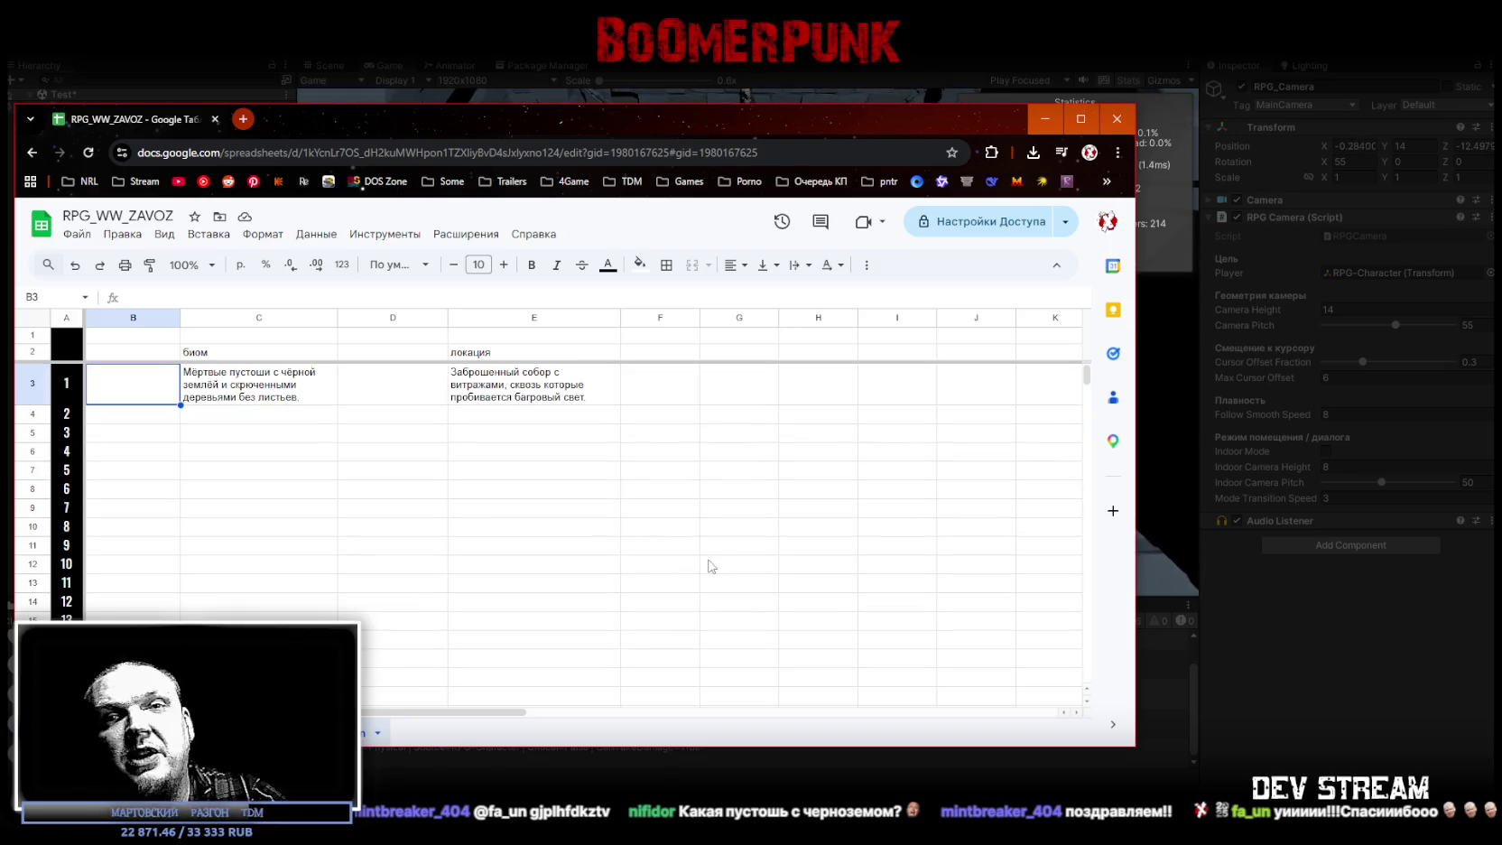
drag(664, 123, 754, 121)
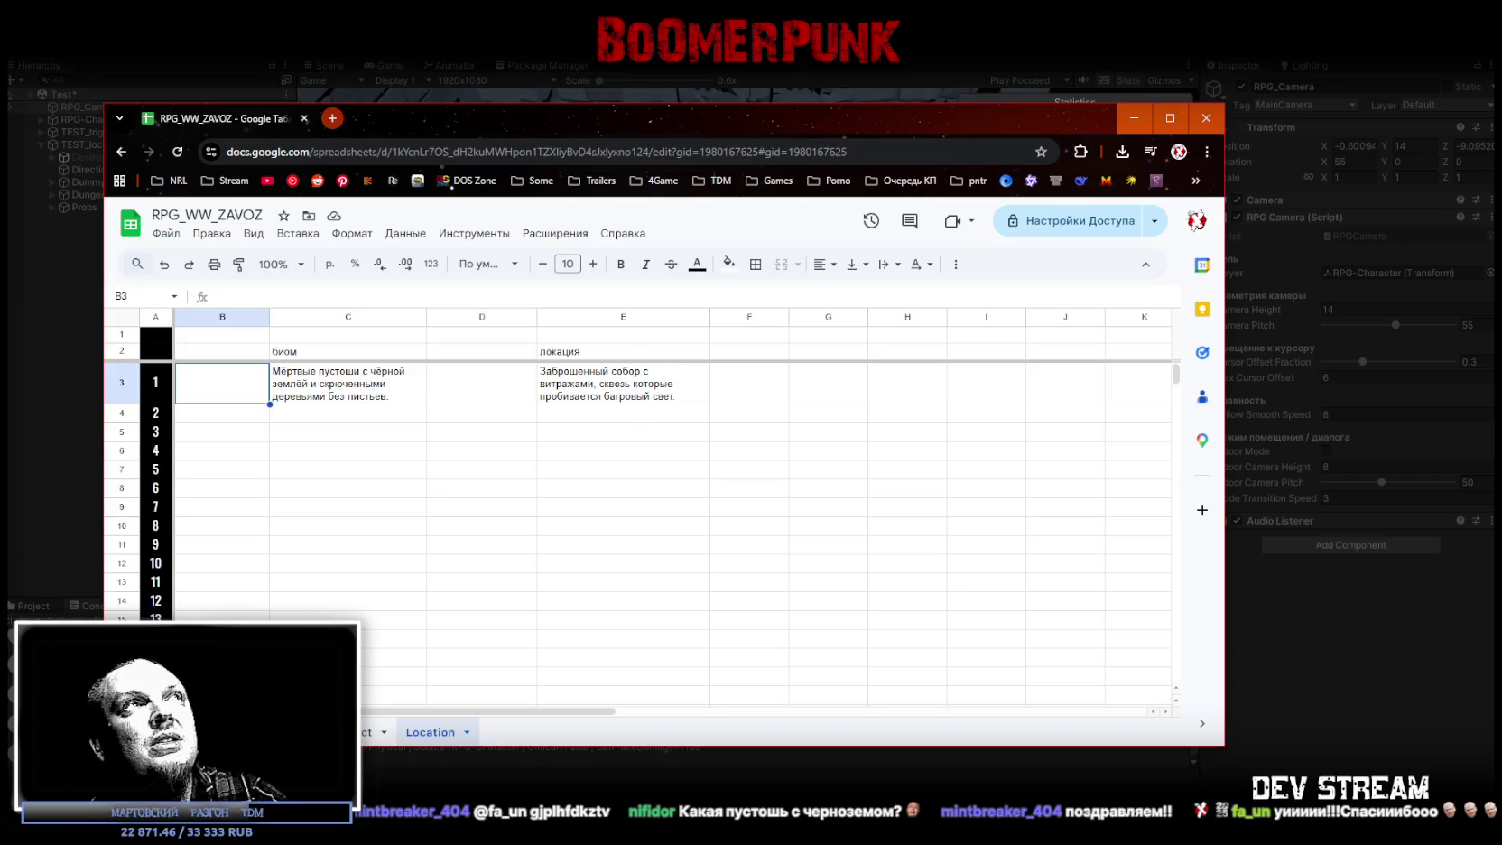
drag(607, 123, 588, 190)
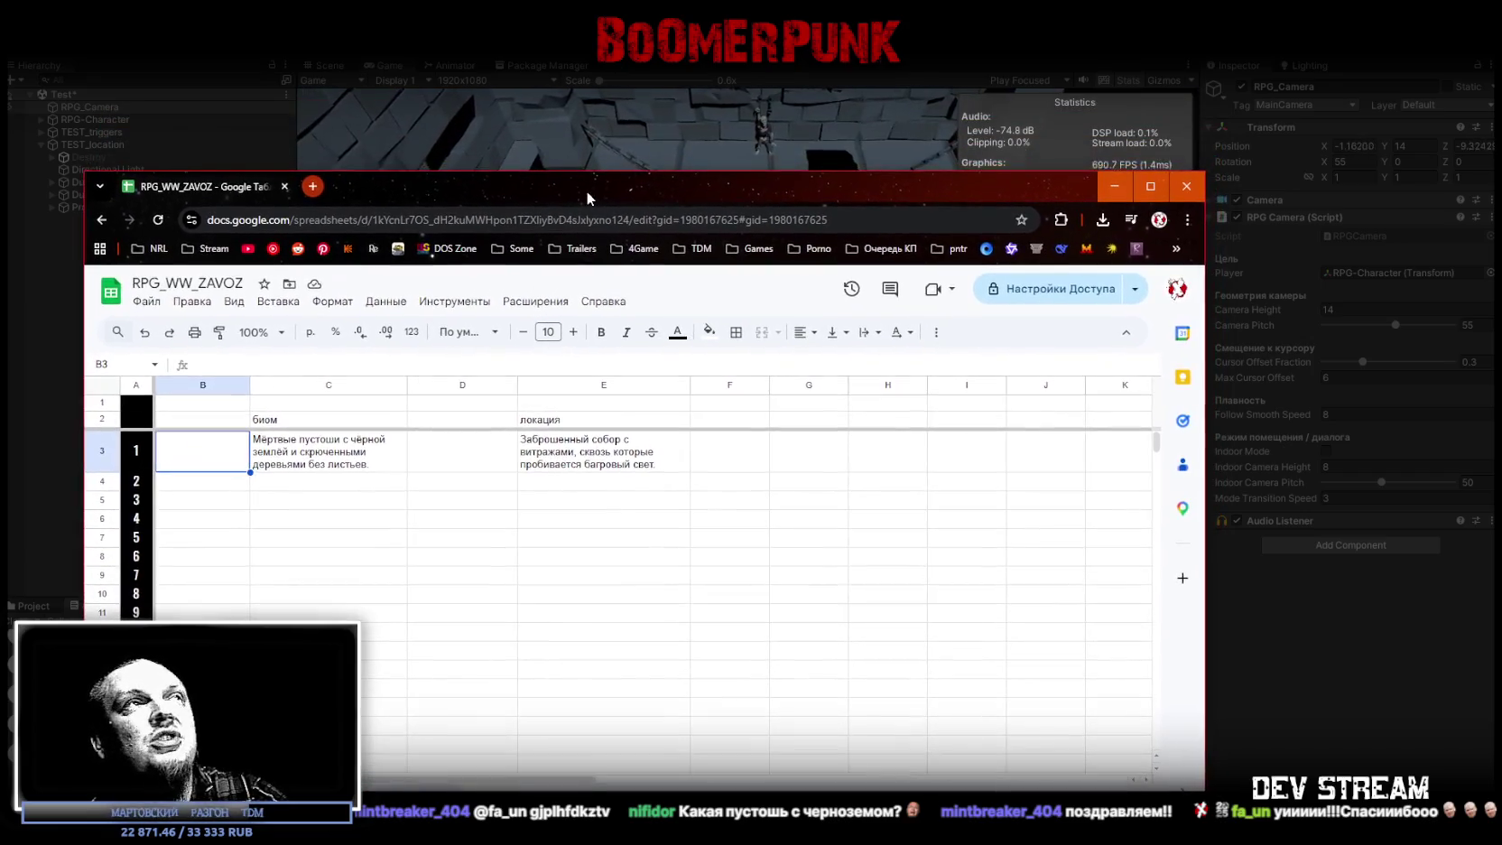
click(643, 95)
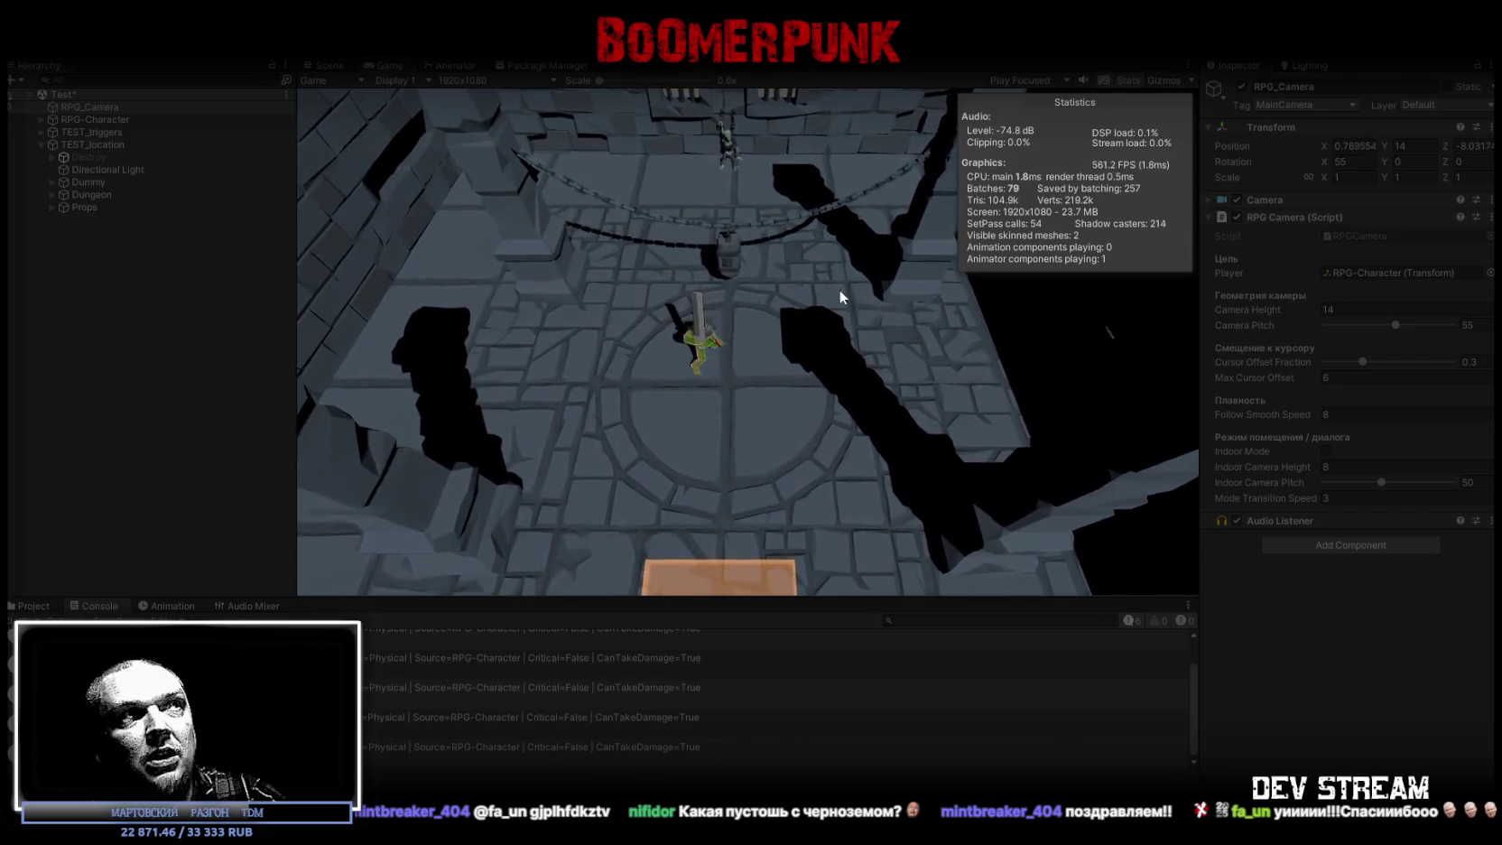
Step: Walk the character with S, D, W, A, swing the sword twice, and return to the spreadsheet
key(s)
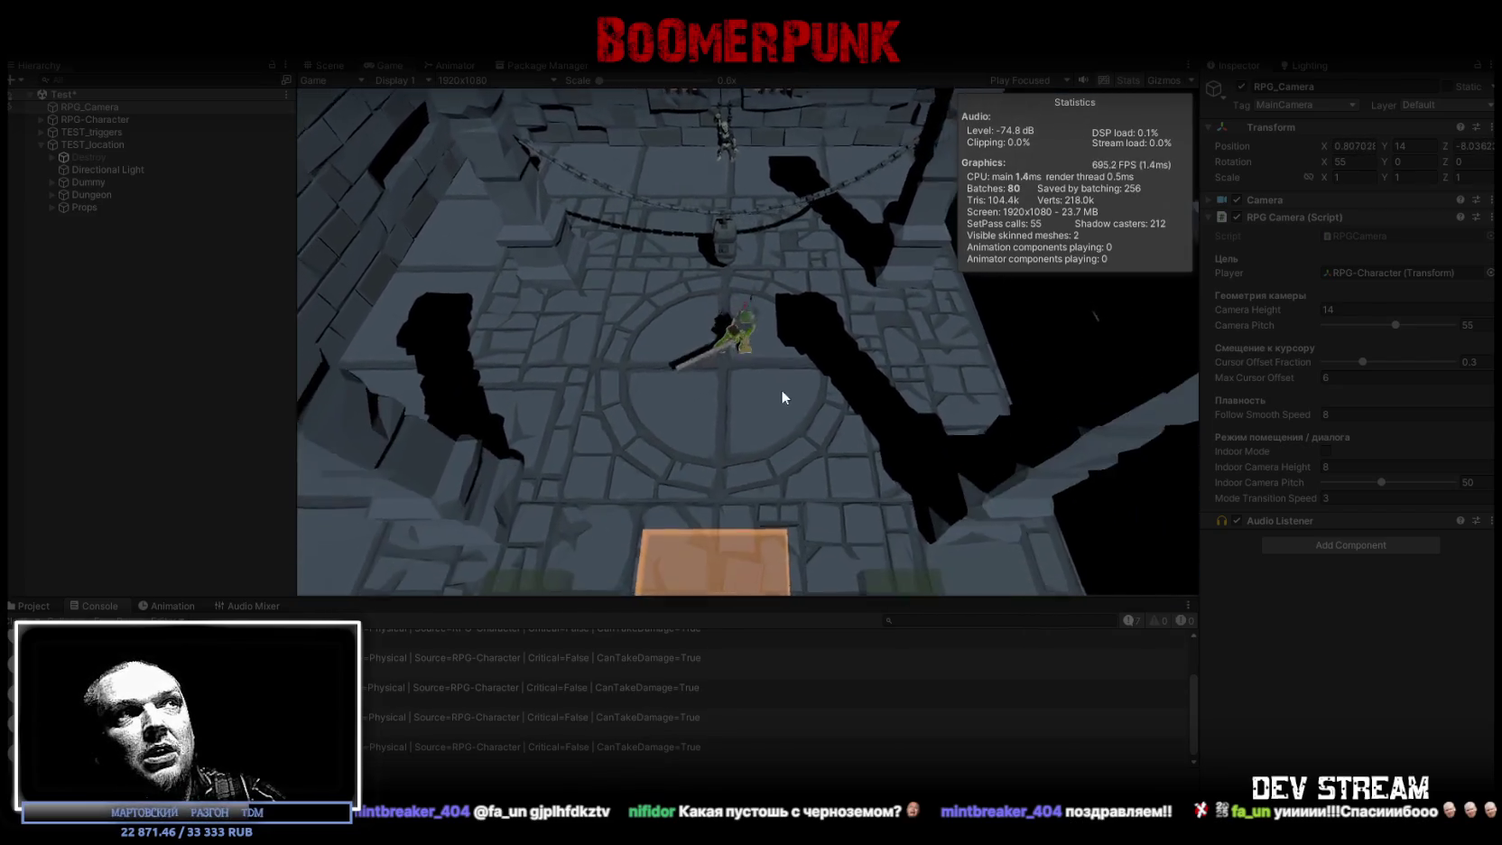
click(720, 316)
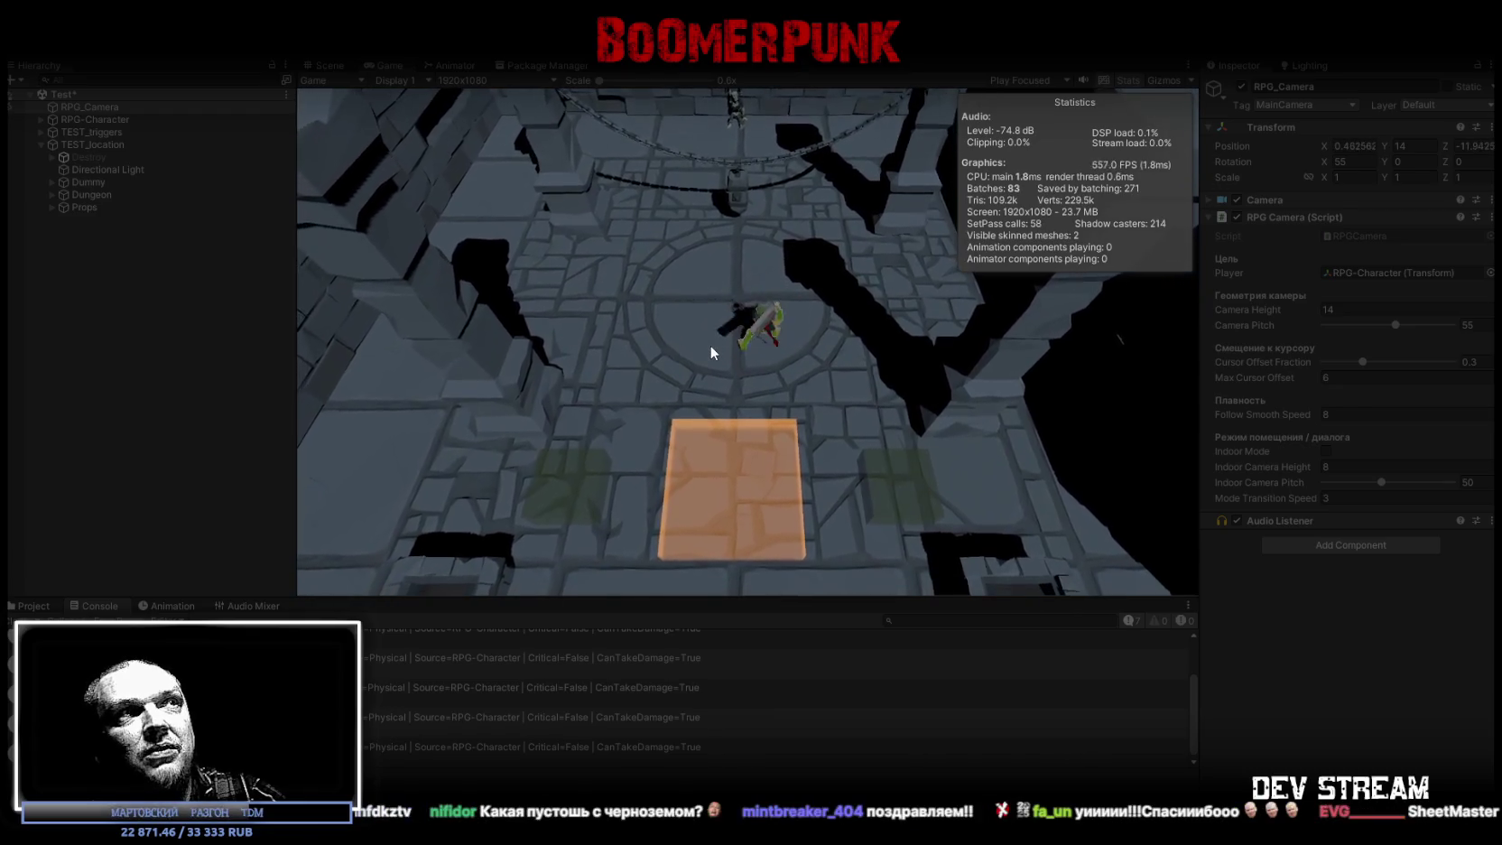
key(d)
key(w)
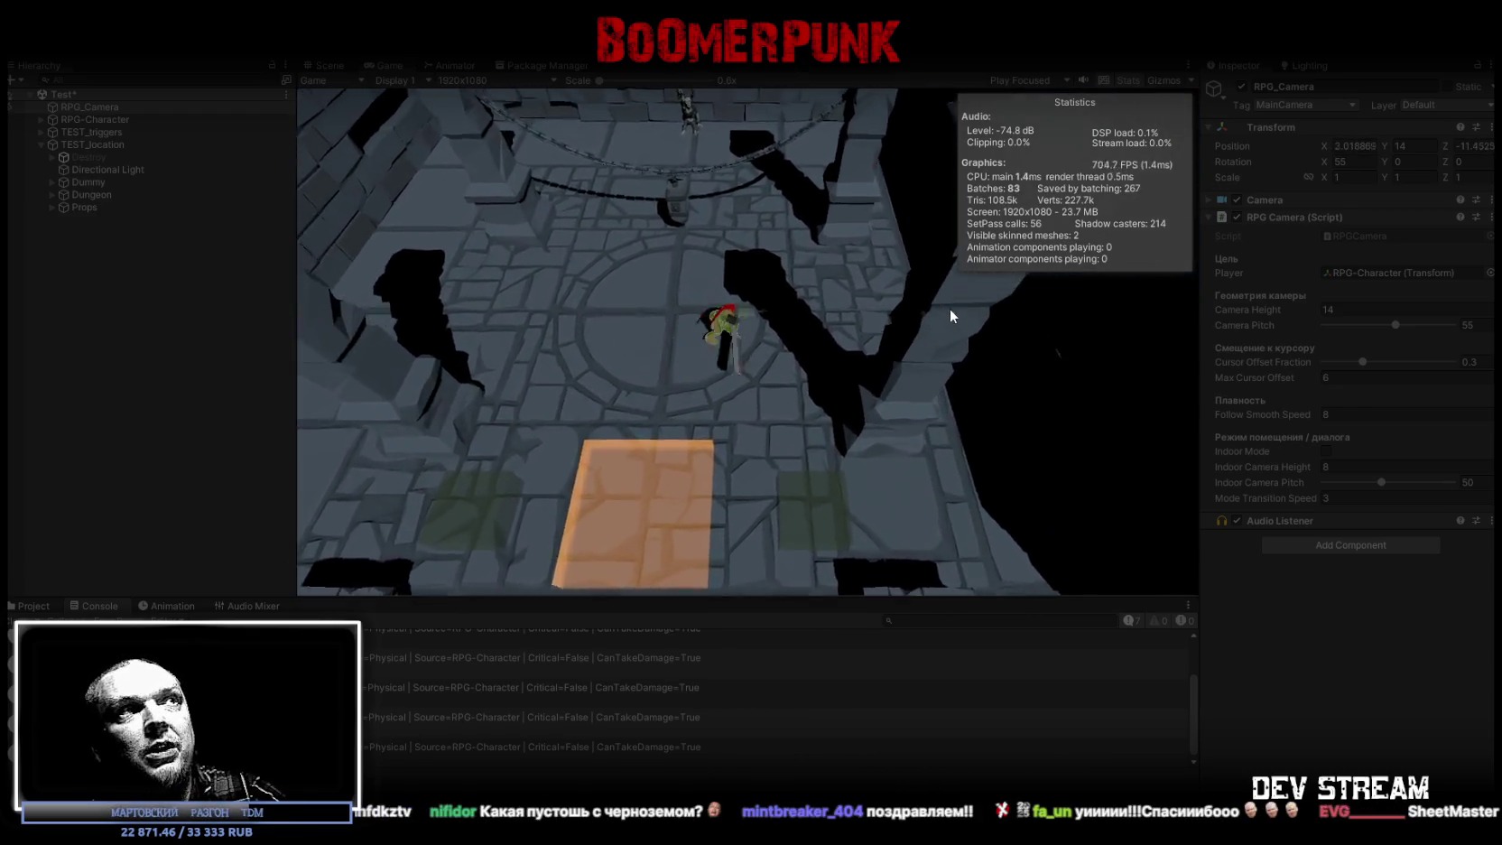
key(a)
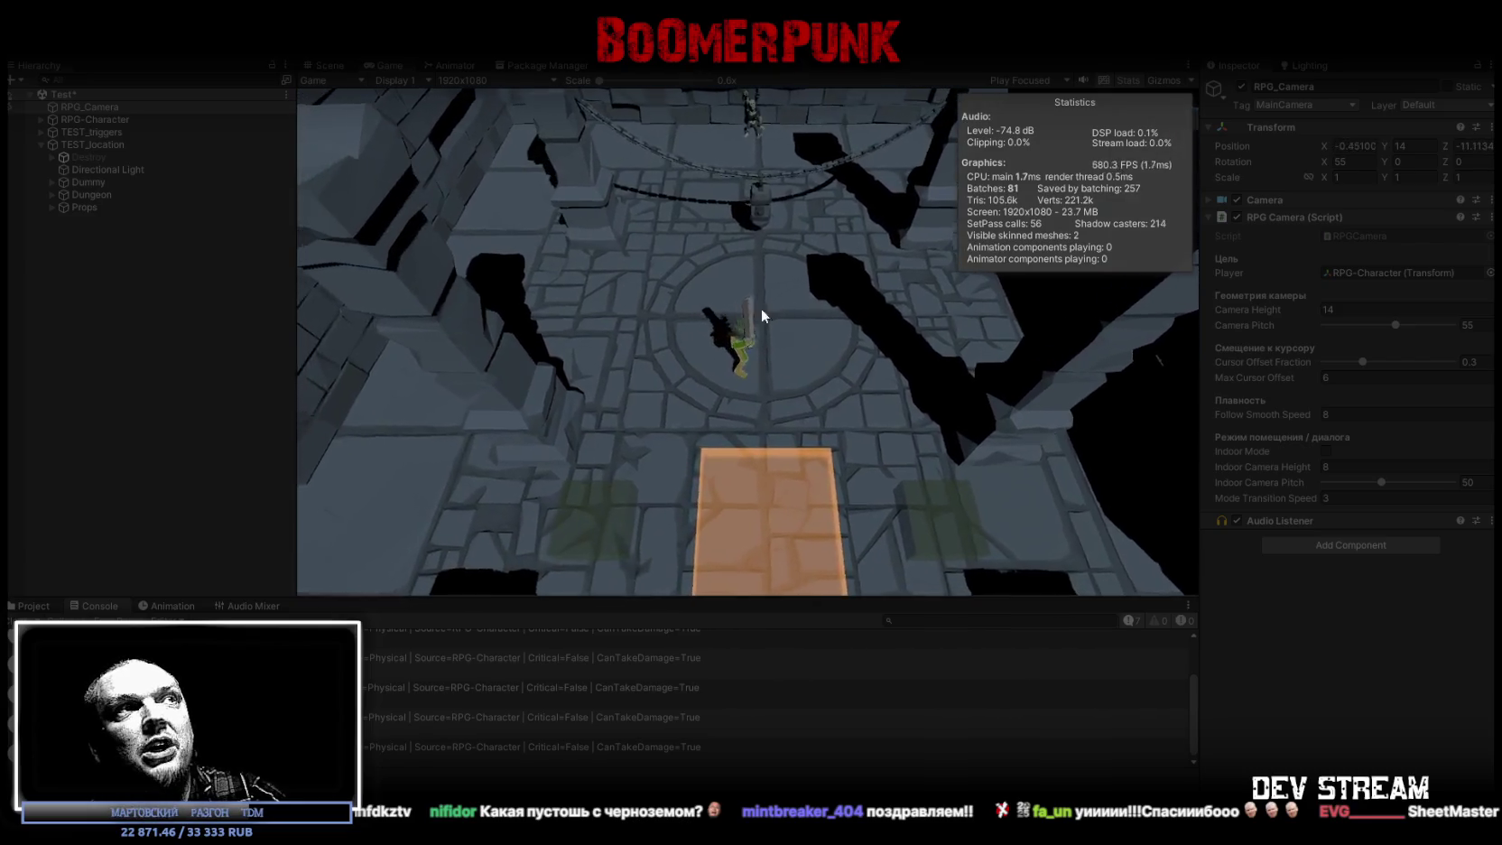
click(769, 404)
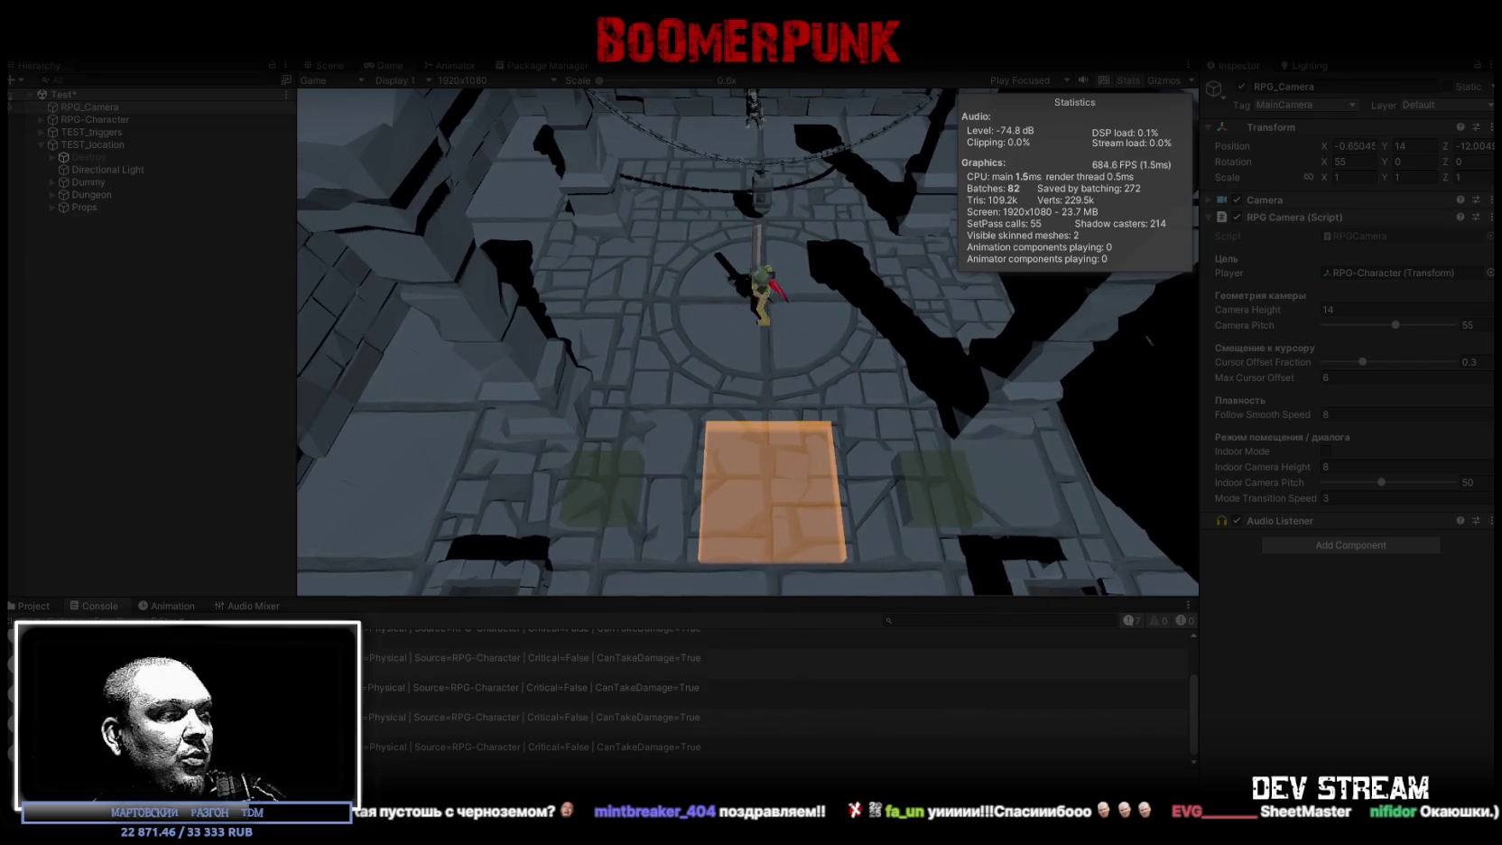
key(alt+Tab)
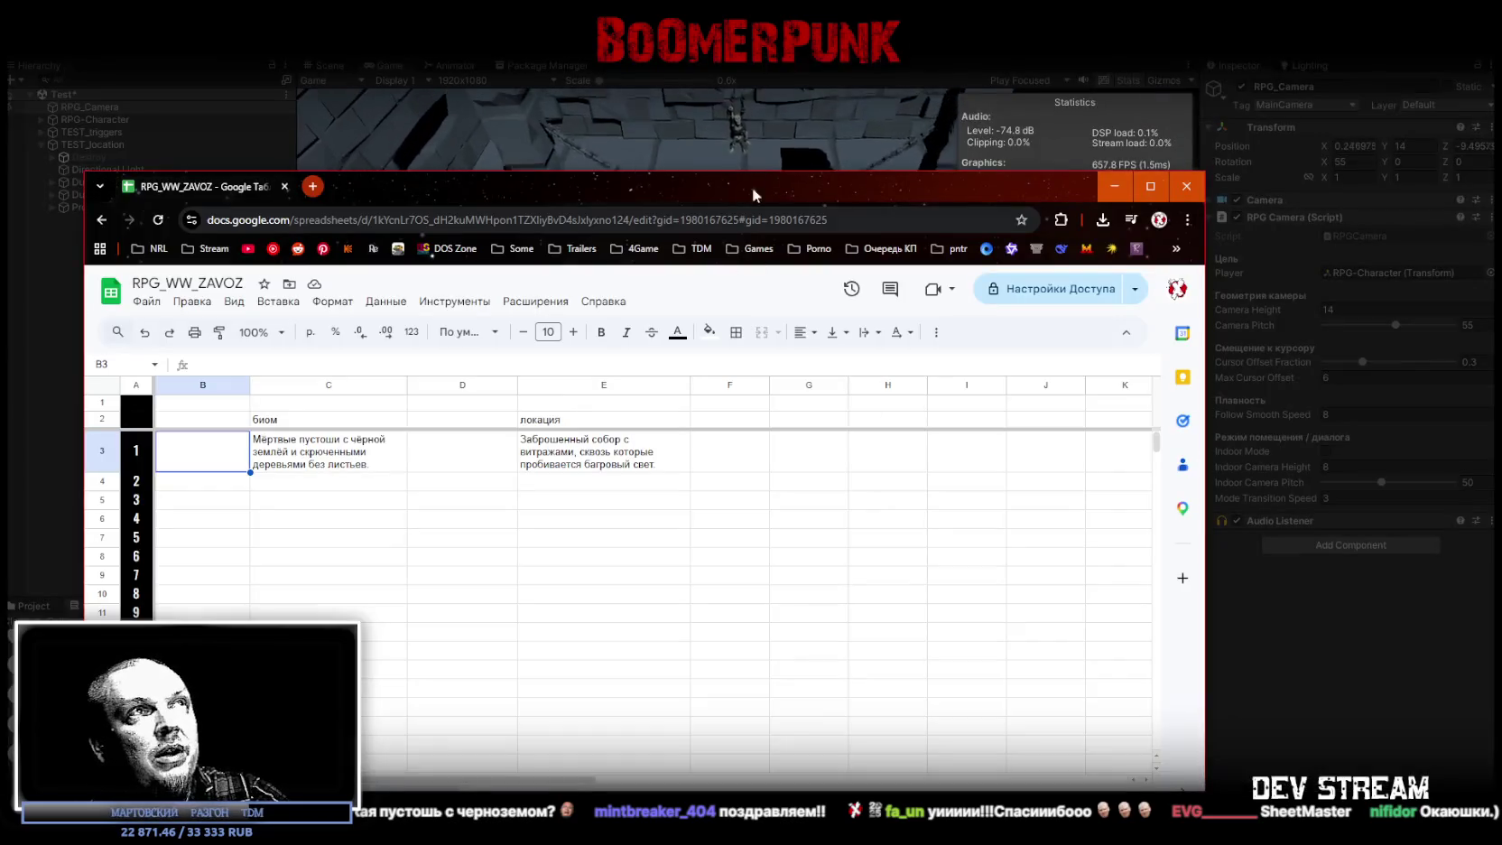
drag(739, 187, 679, 108)
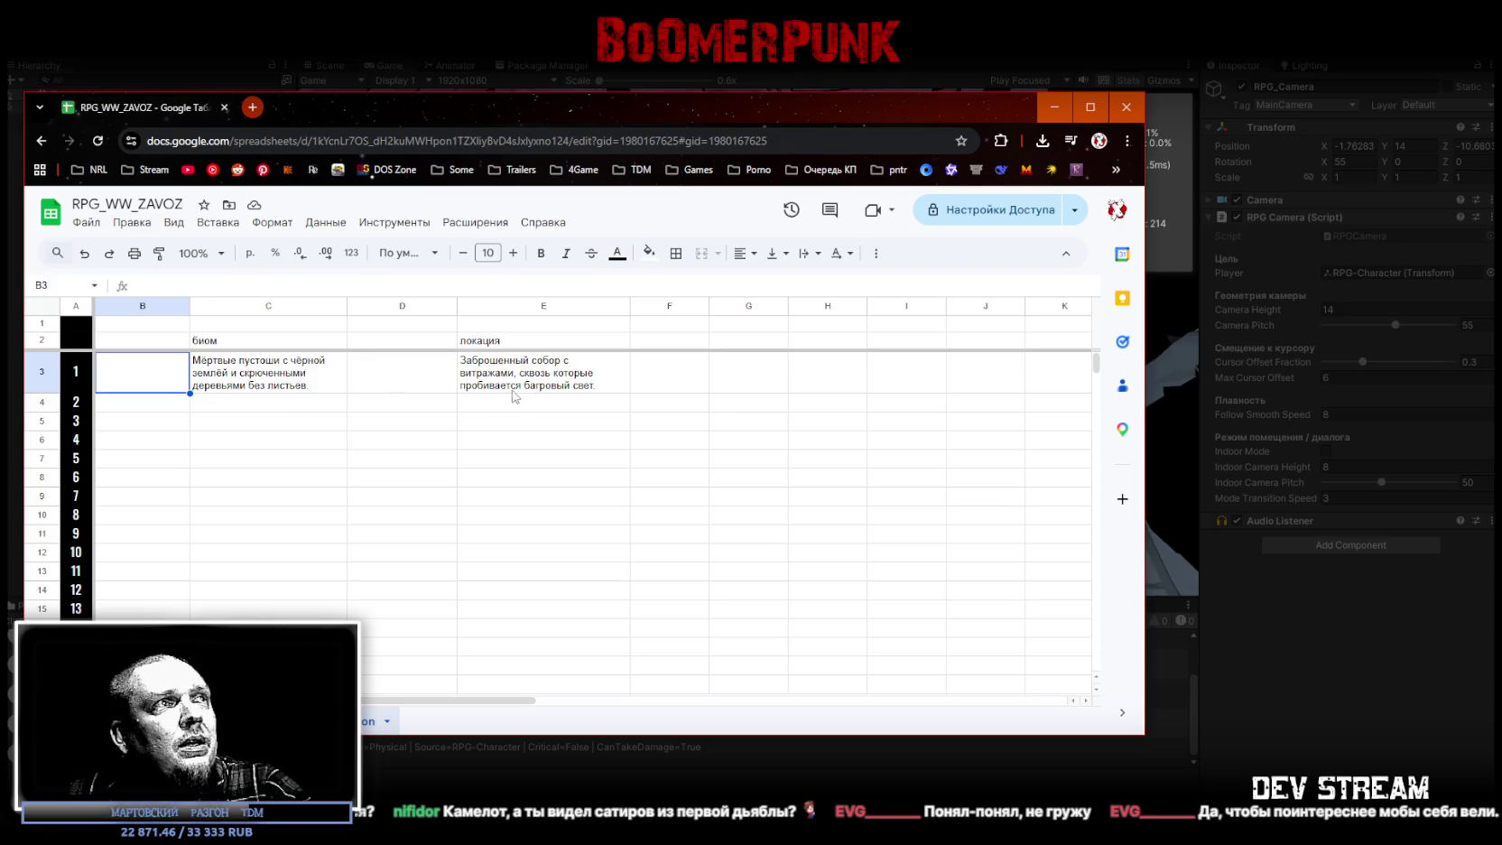
Step: Head B2 'название биома' and D2 'название локации'
click(461, 386)
key(Left)
key(Right)
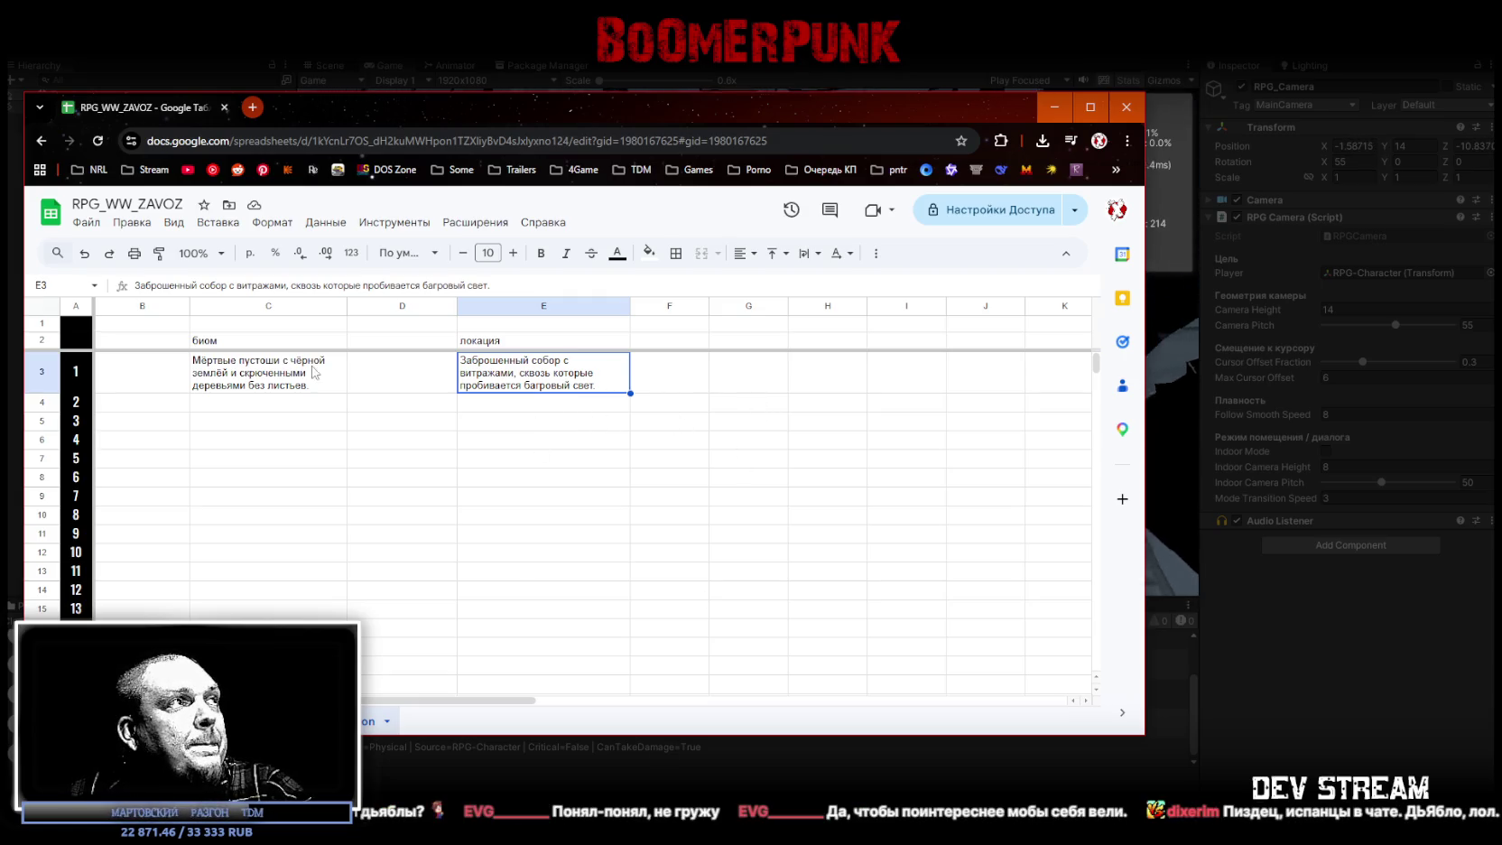
mouse_move(697, 305)
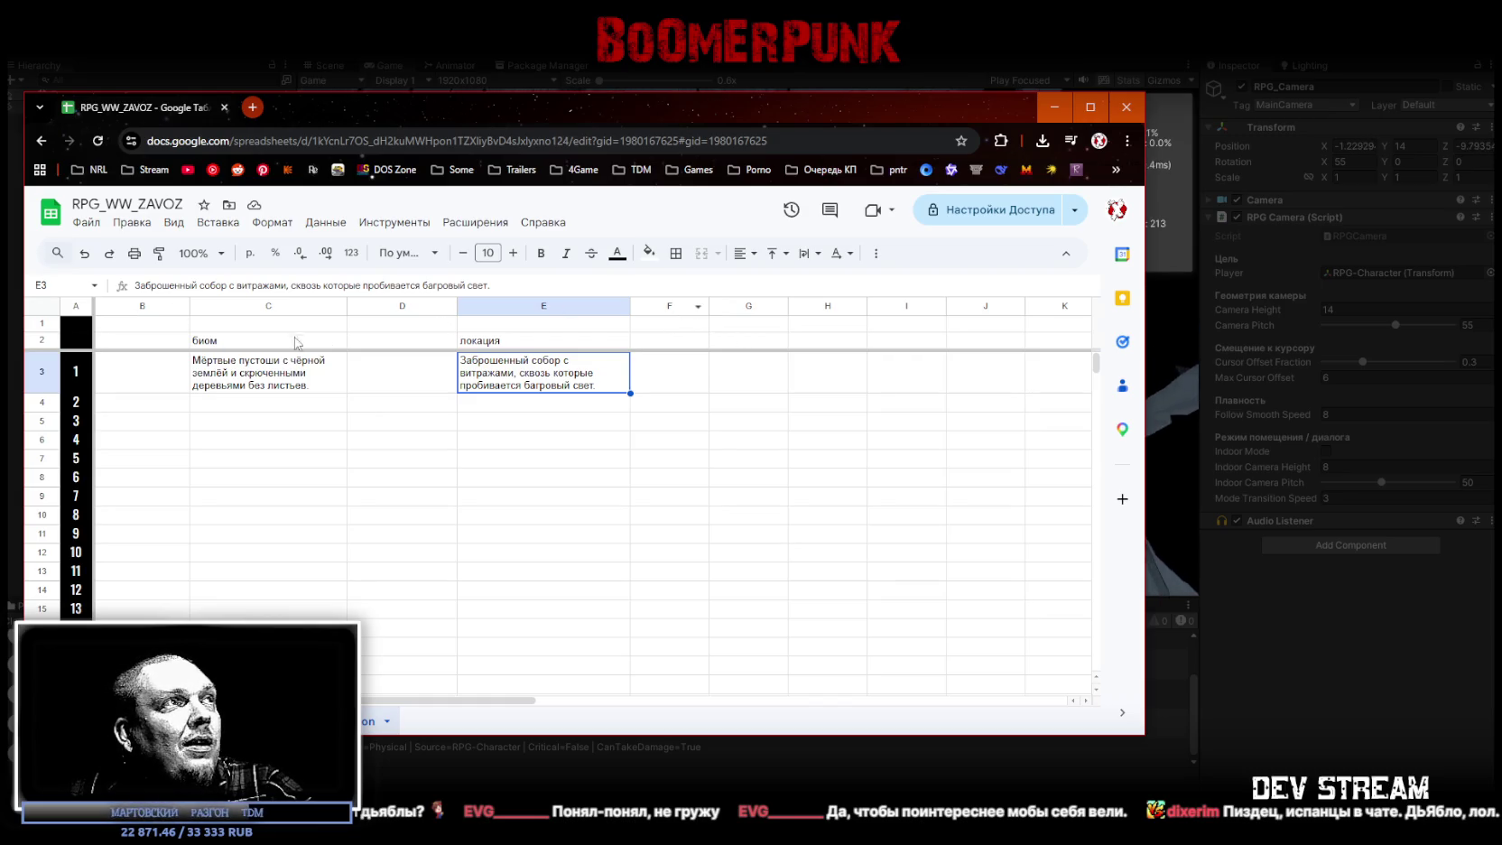
click(149, 343)
text(название)
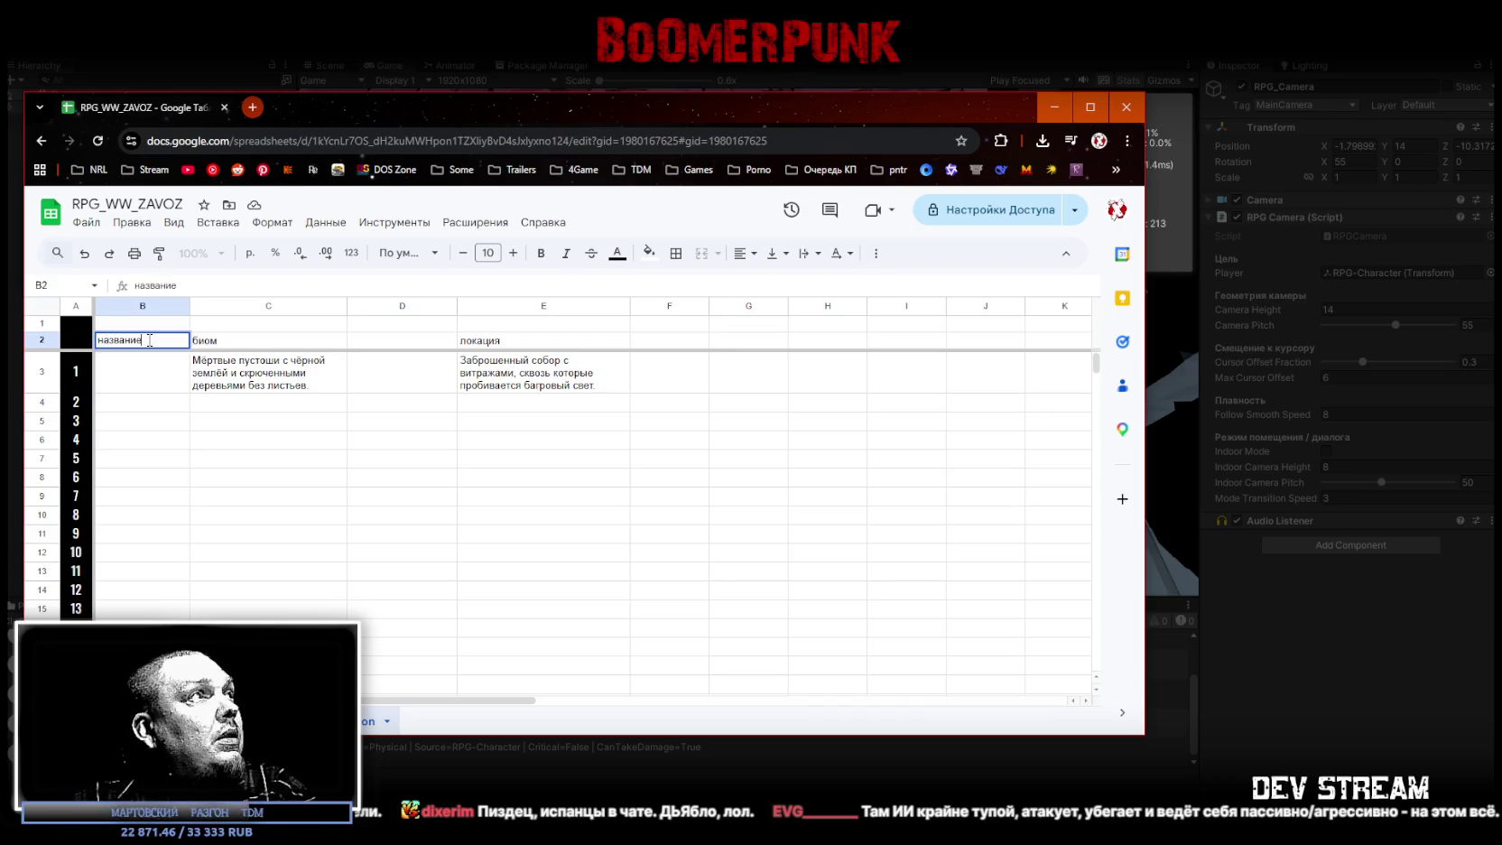
text( биома)
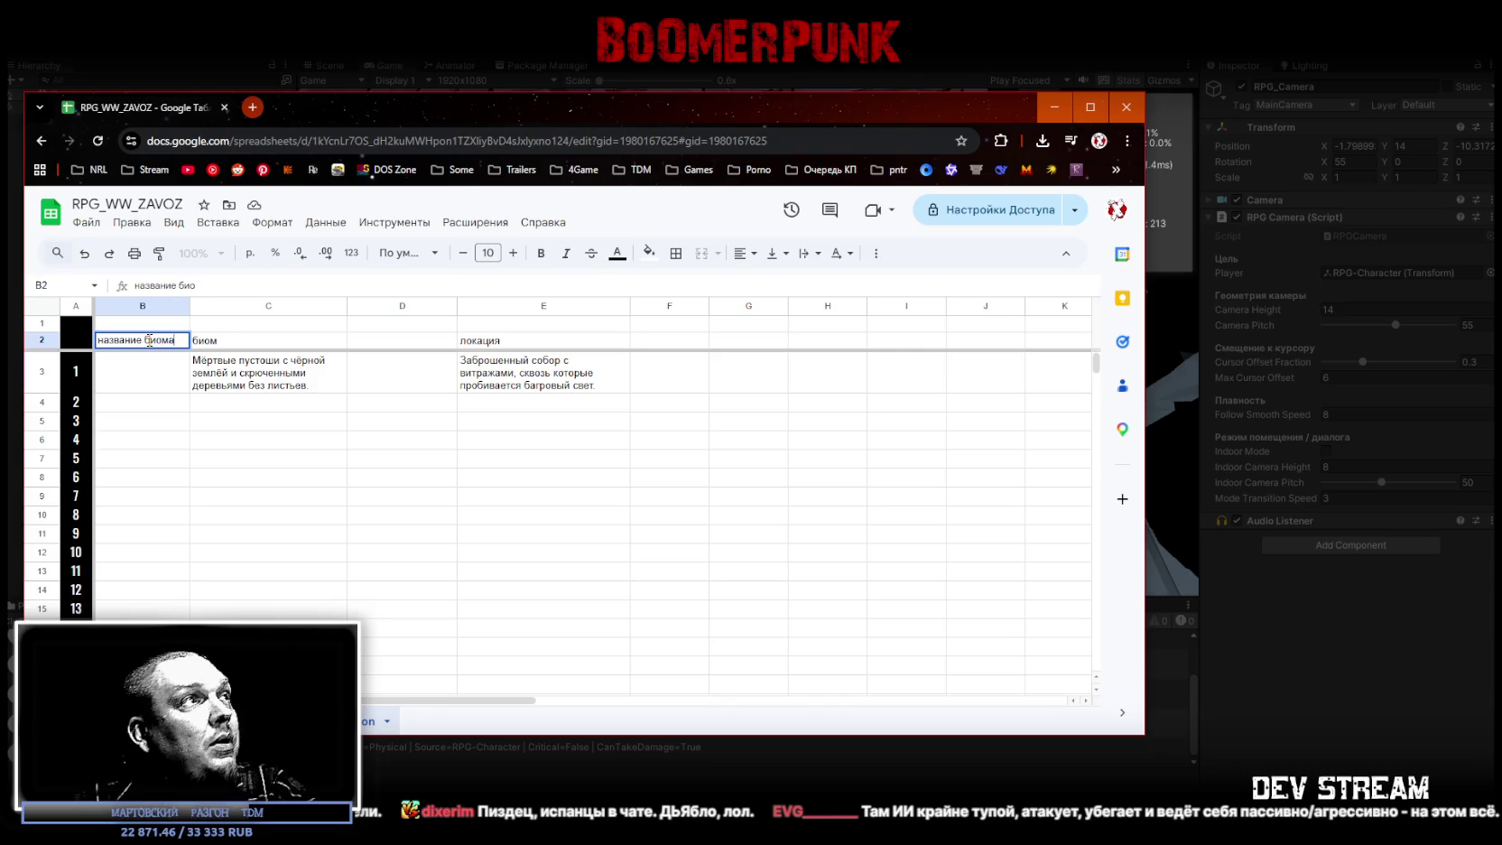
click(397, 344)
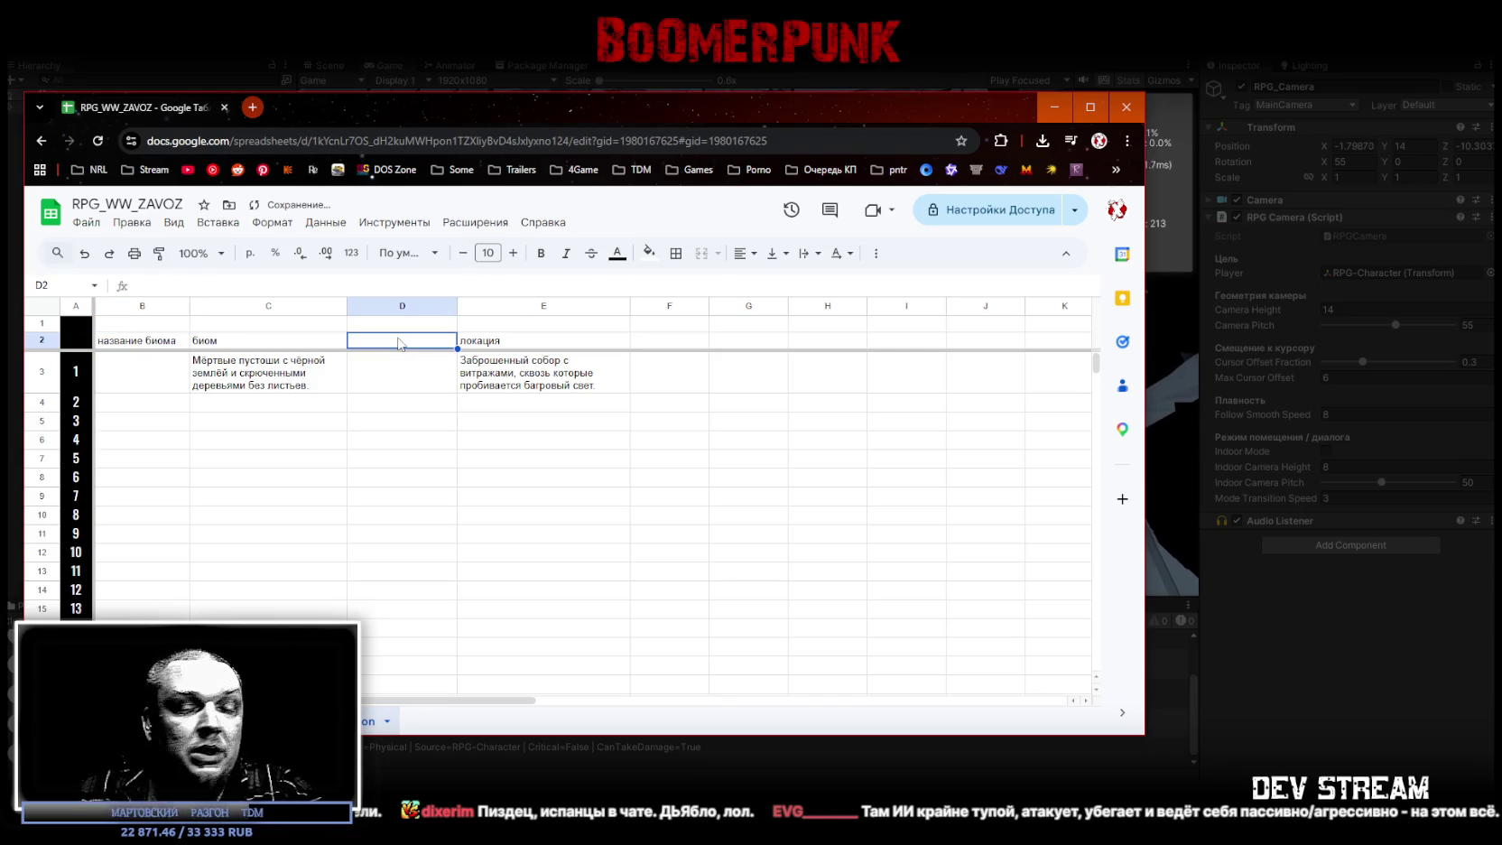
text(на)
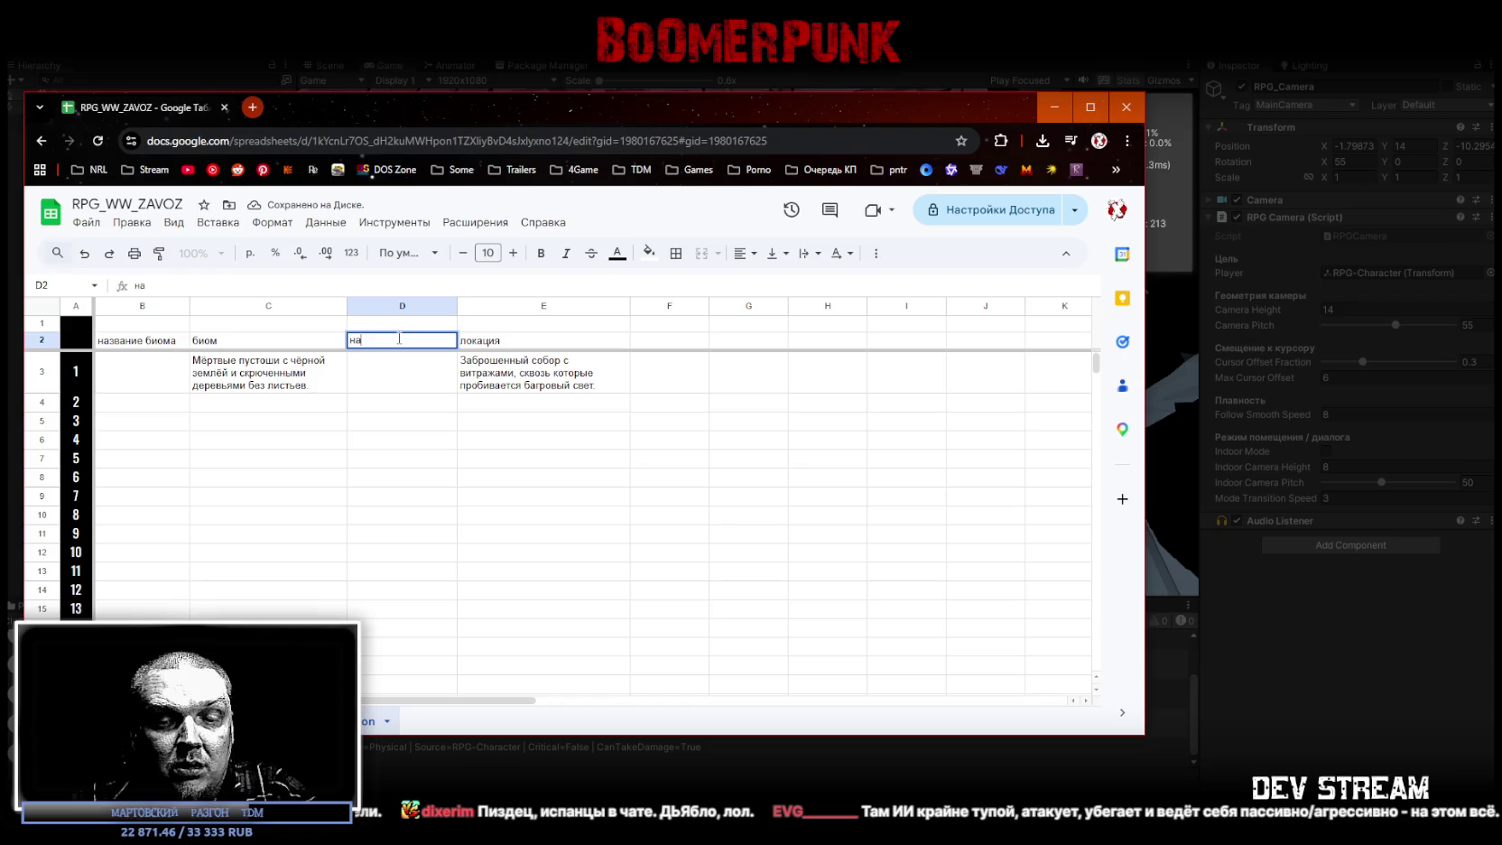
text(звание локации)
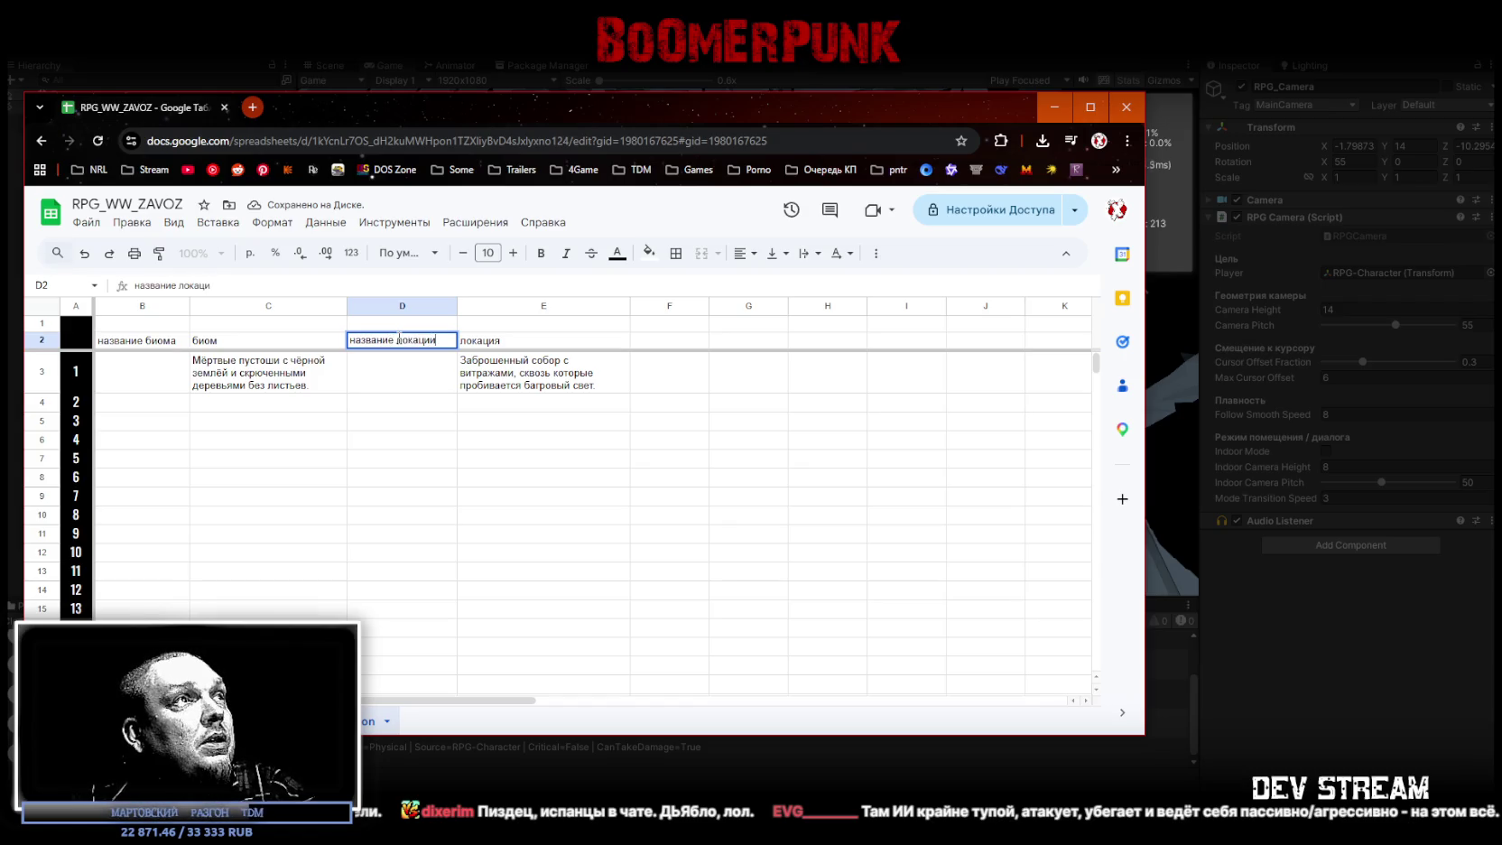
click(613, 370)
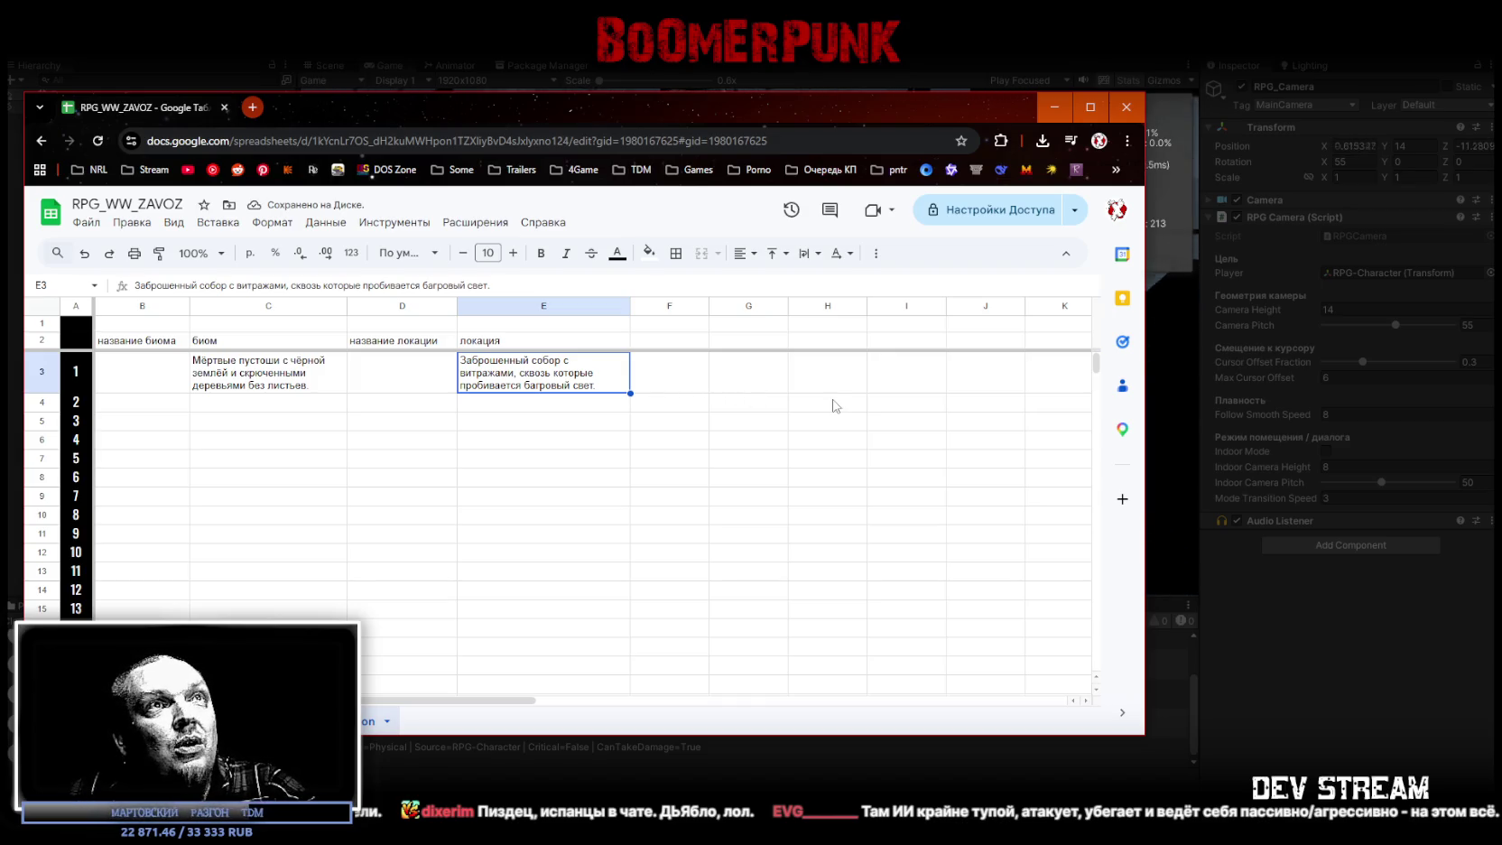
Step: Widen the browser, delete the empty column F, and set column F's width to 600
drag(1159, 372, 1250, 372)
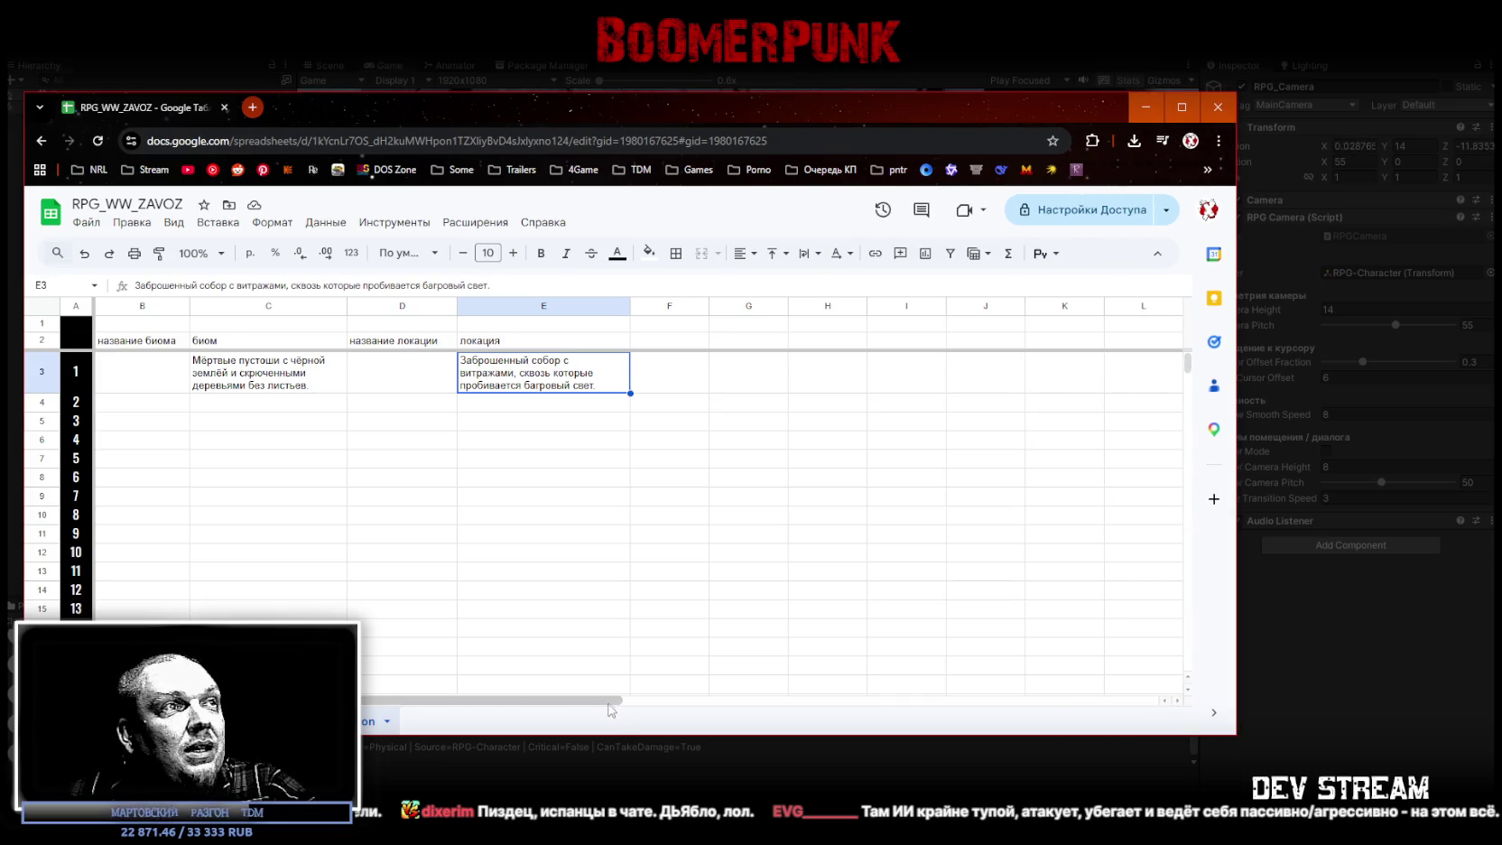
right_click(670, 306)
click(767, 430)
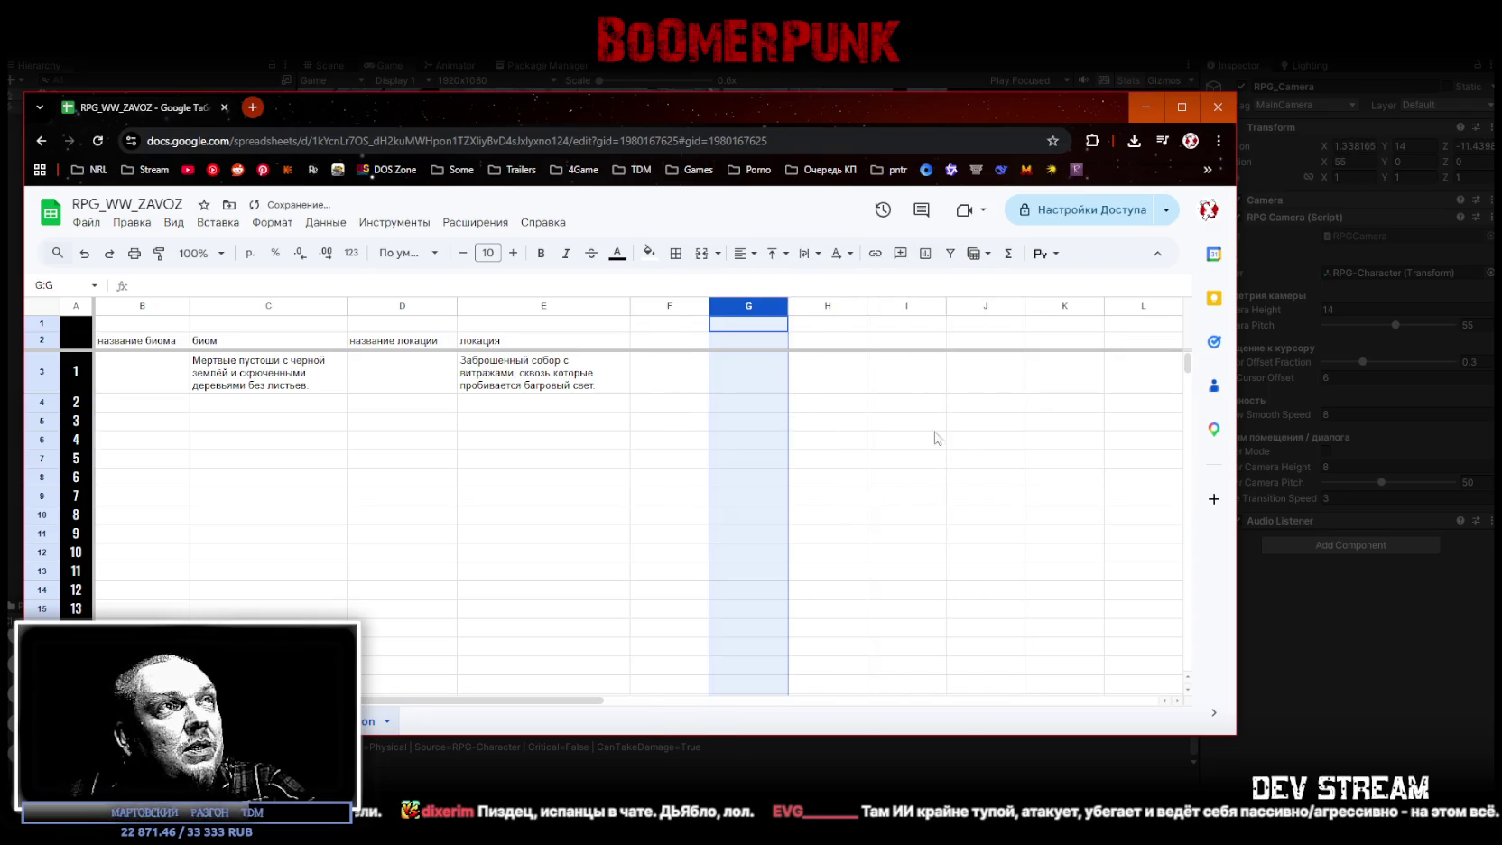
right_click(658, 304)
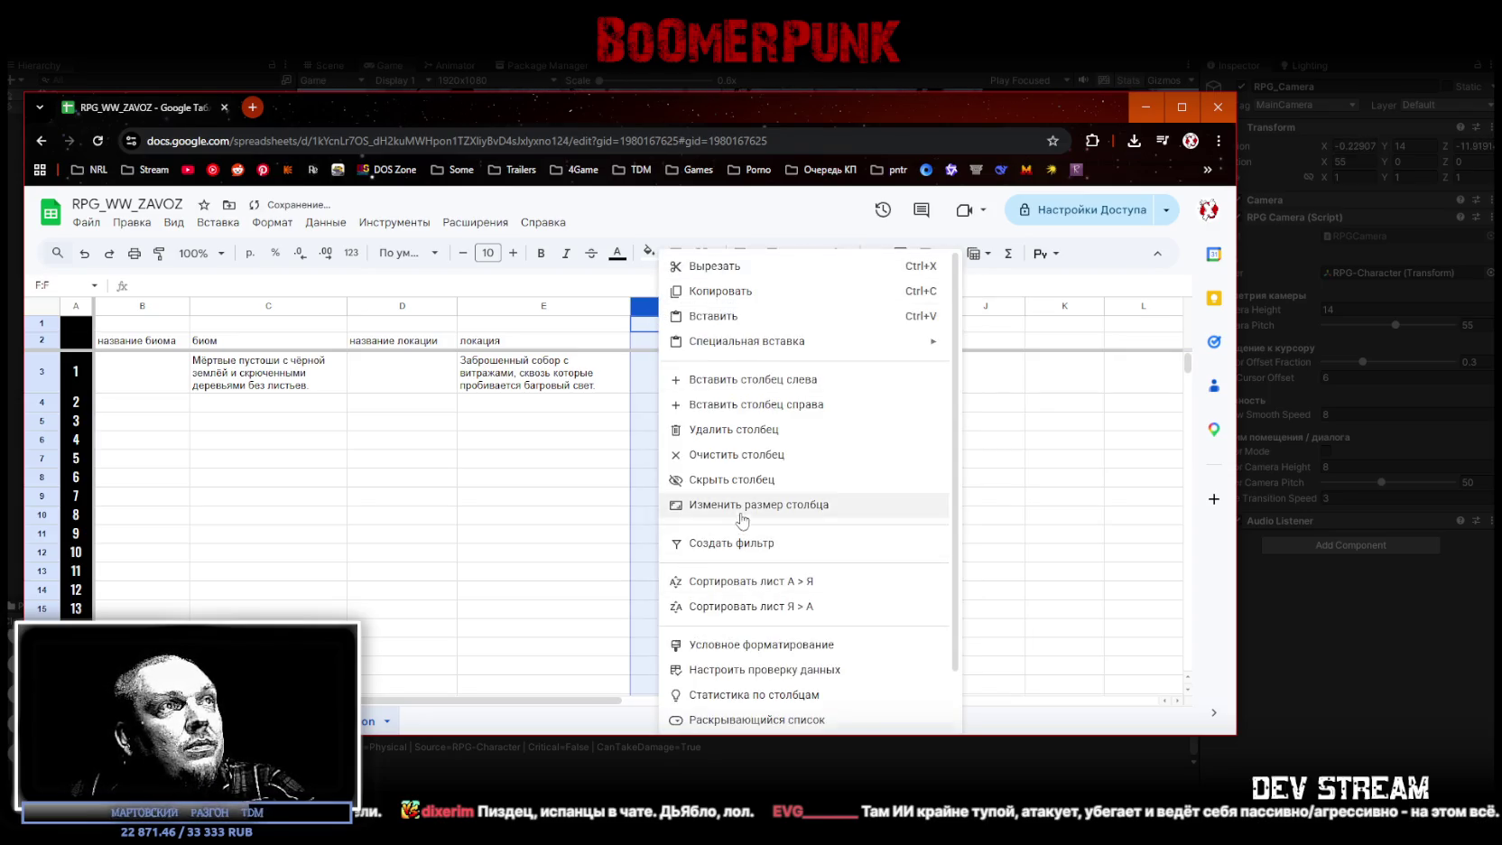
click(742, 510)
click(482, 450)
text(6)
key(Return)
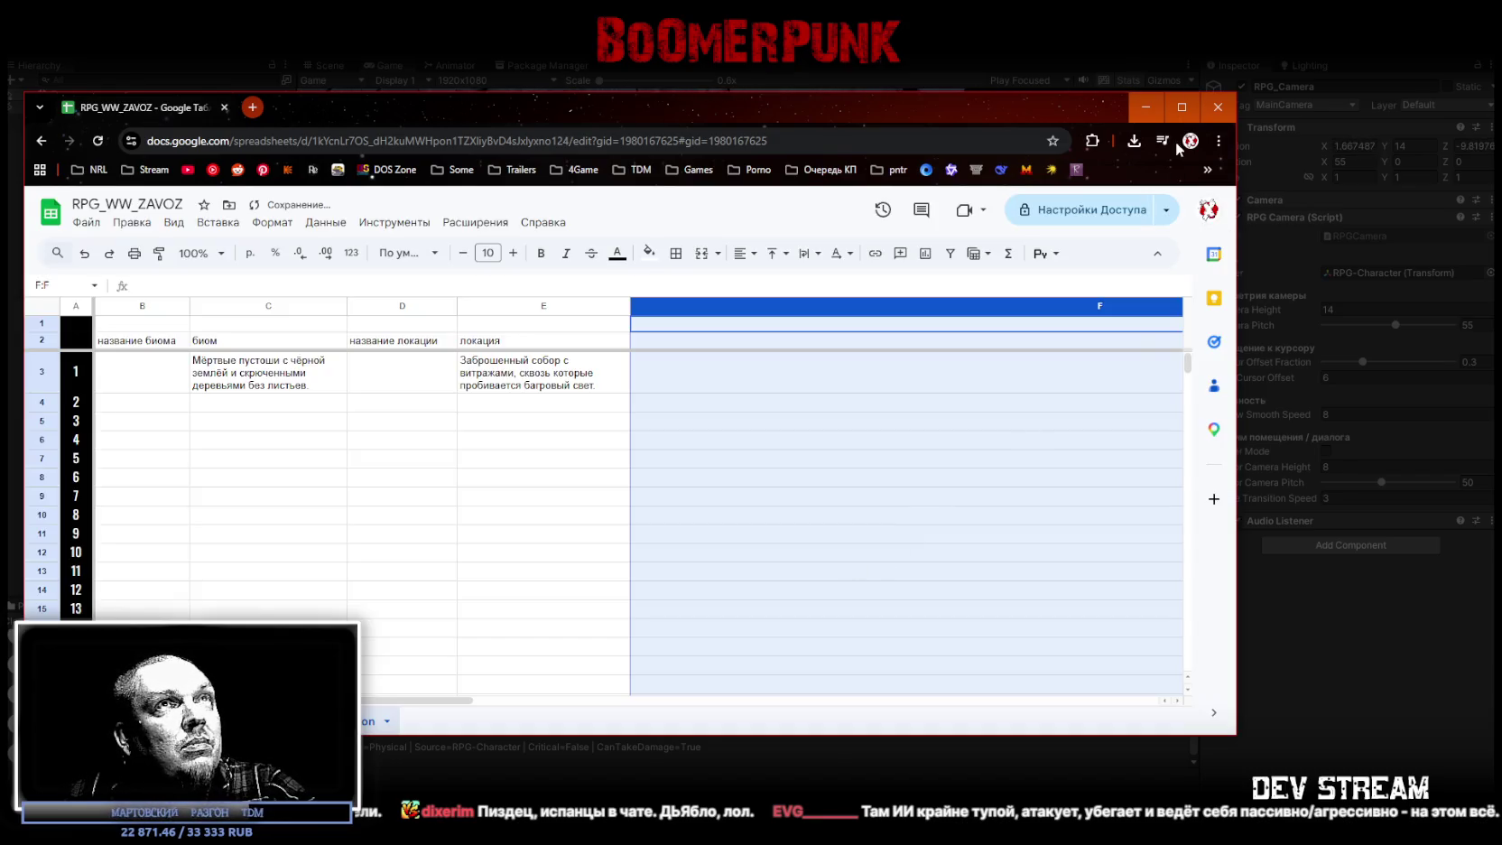
Step: Maximize the browser and re-enter 600 pixels as column F's width
click(1178, 115)
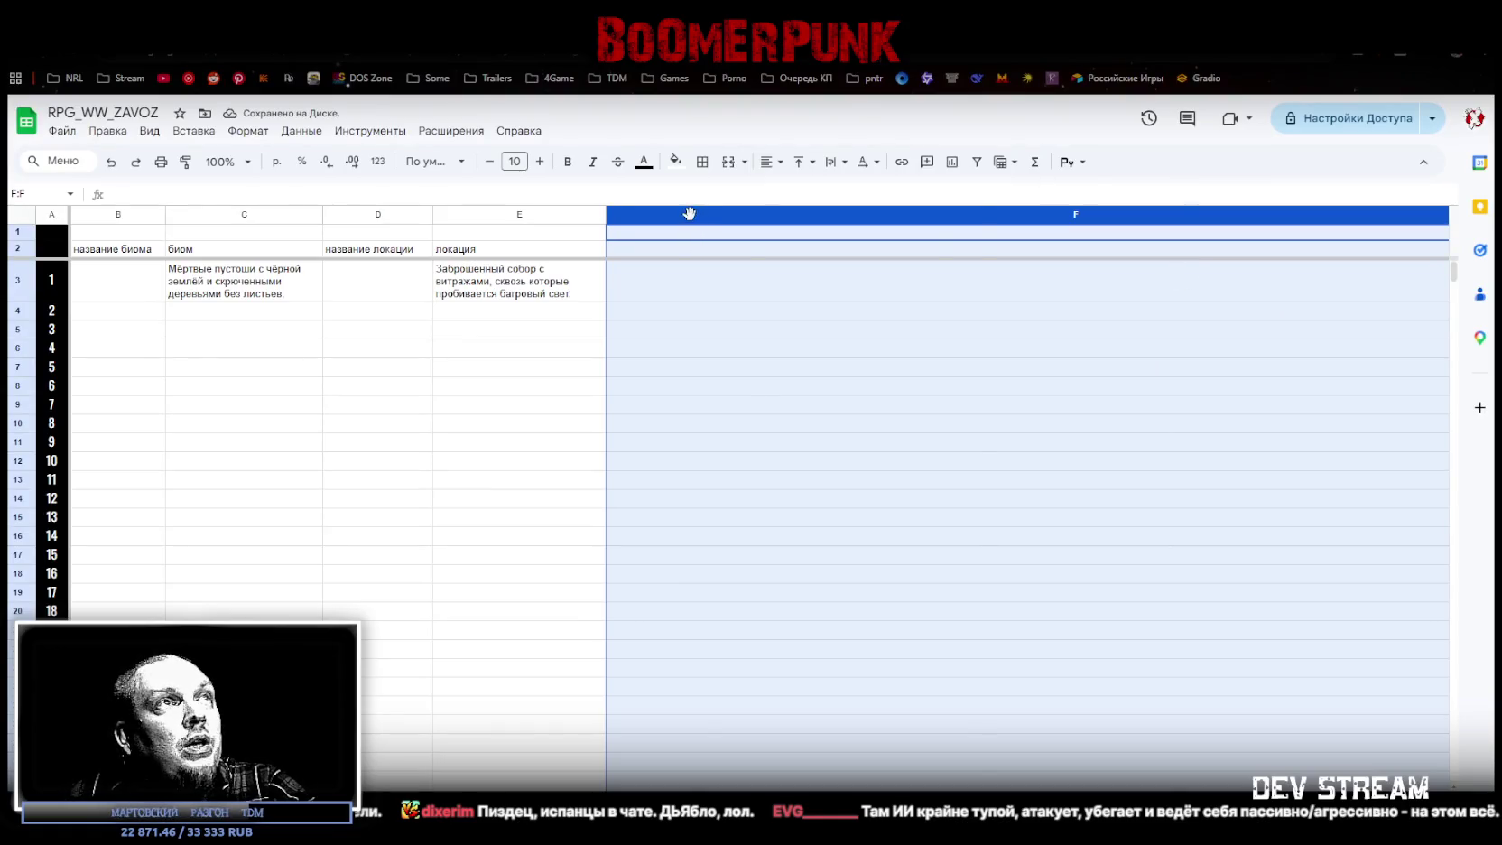
right_click(689, 213)
click(798, 478)
text(600)
click(799, 542)
Step: Shrink the browser window to sit beside the Unity inspector and select cell F3
mouse_move(732, 18)
mouse_down()
mouse_move(619, 77)
mouse_move(626, 59)
mouse_up()
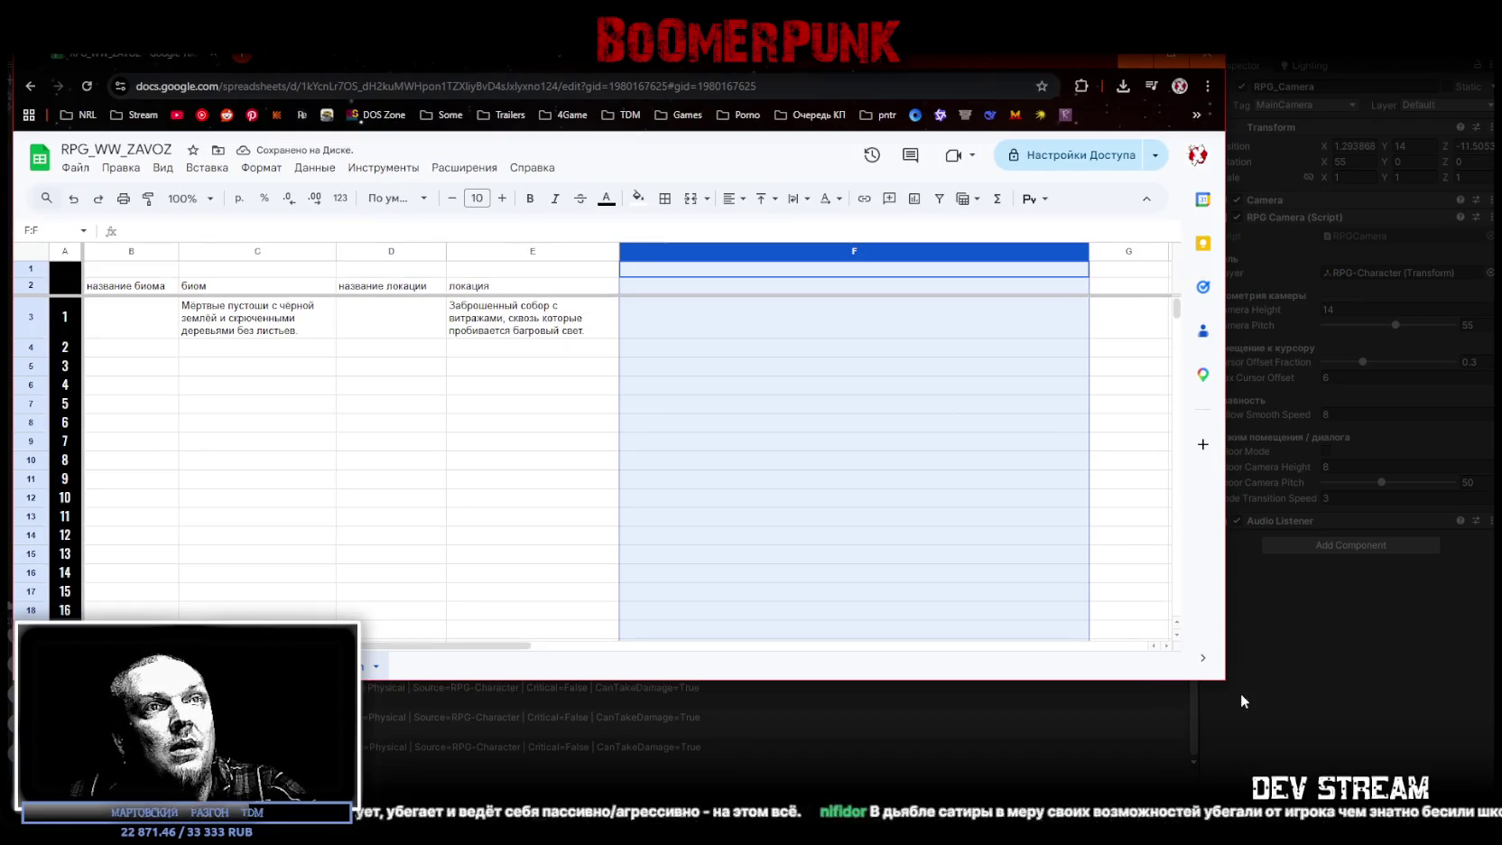
drag(1224, 679, 1171, 792)
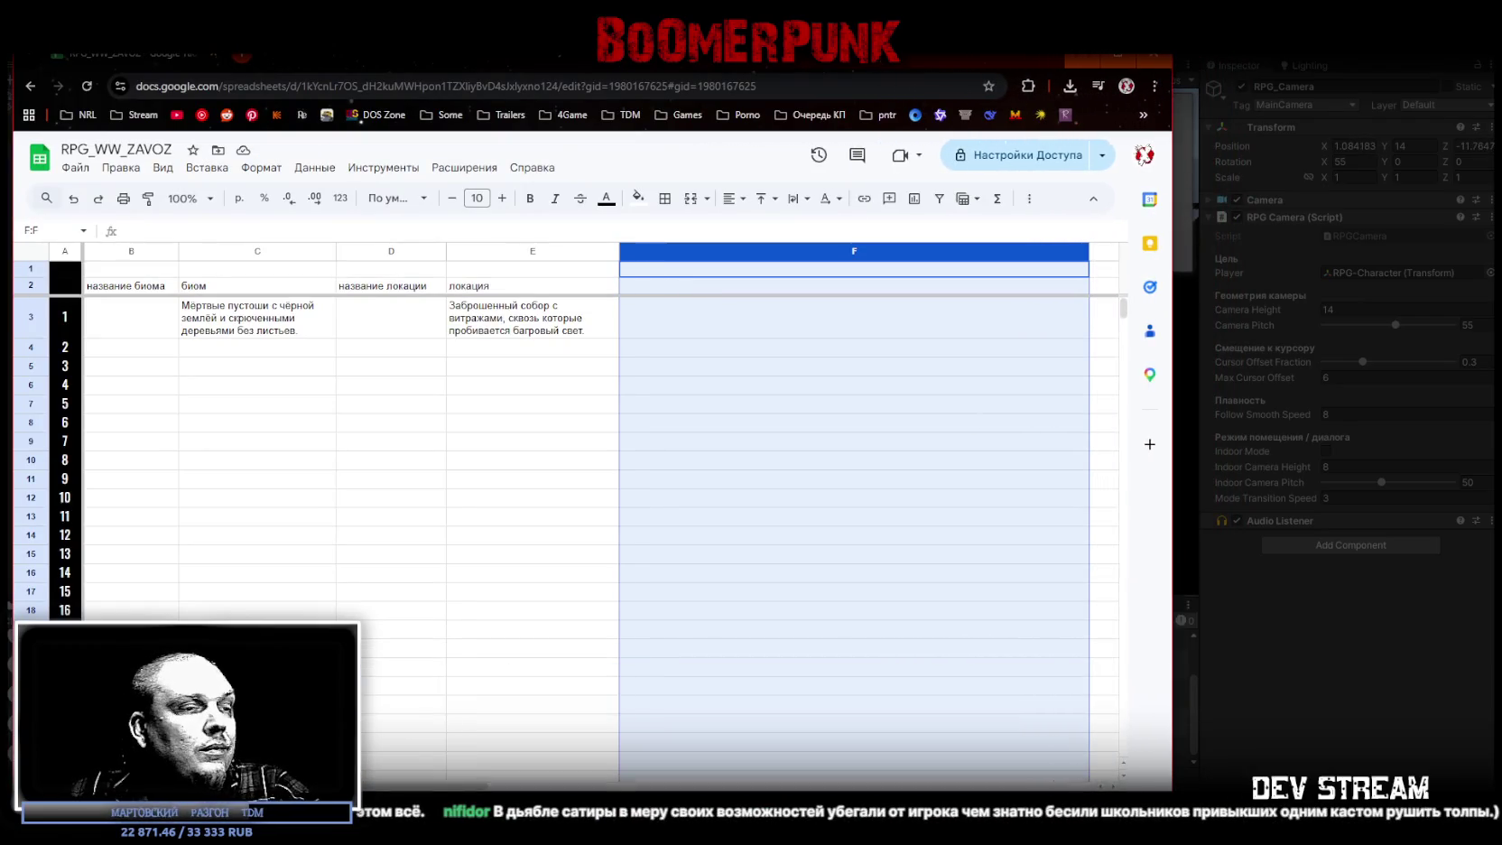
click(680, 330)
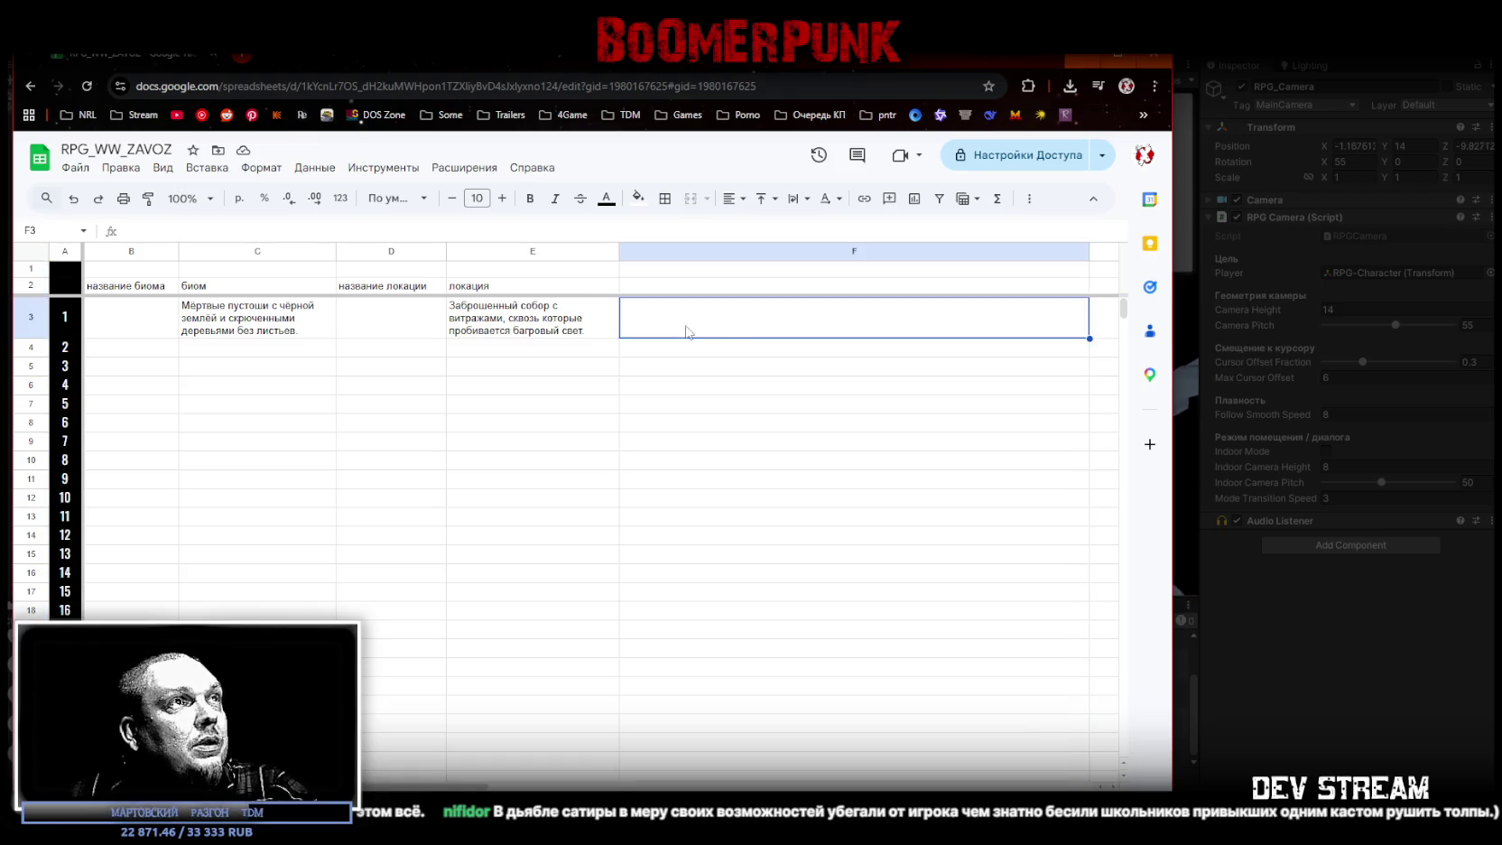
Step: Enter the boat-to-pier route note 'подплываем на лодке, к пристани, выходим, идём к первой локации сабора'
text(подплываем на лодке)
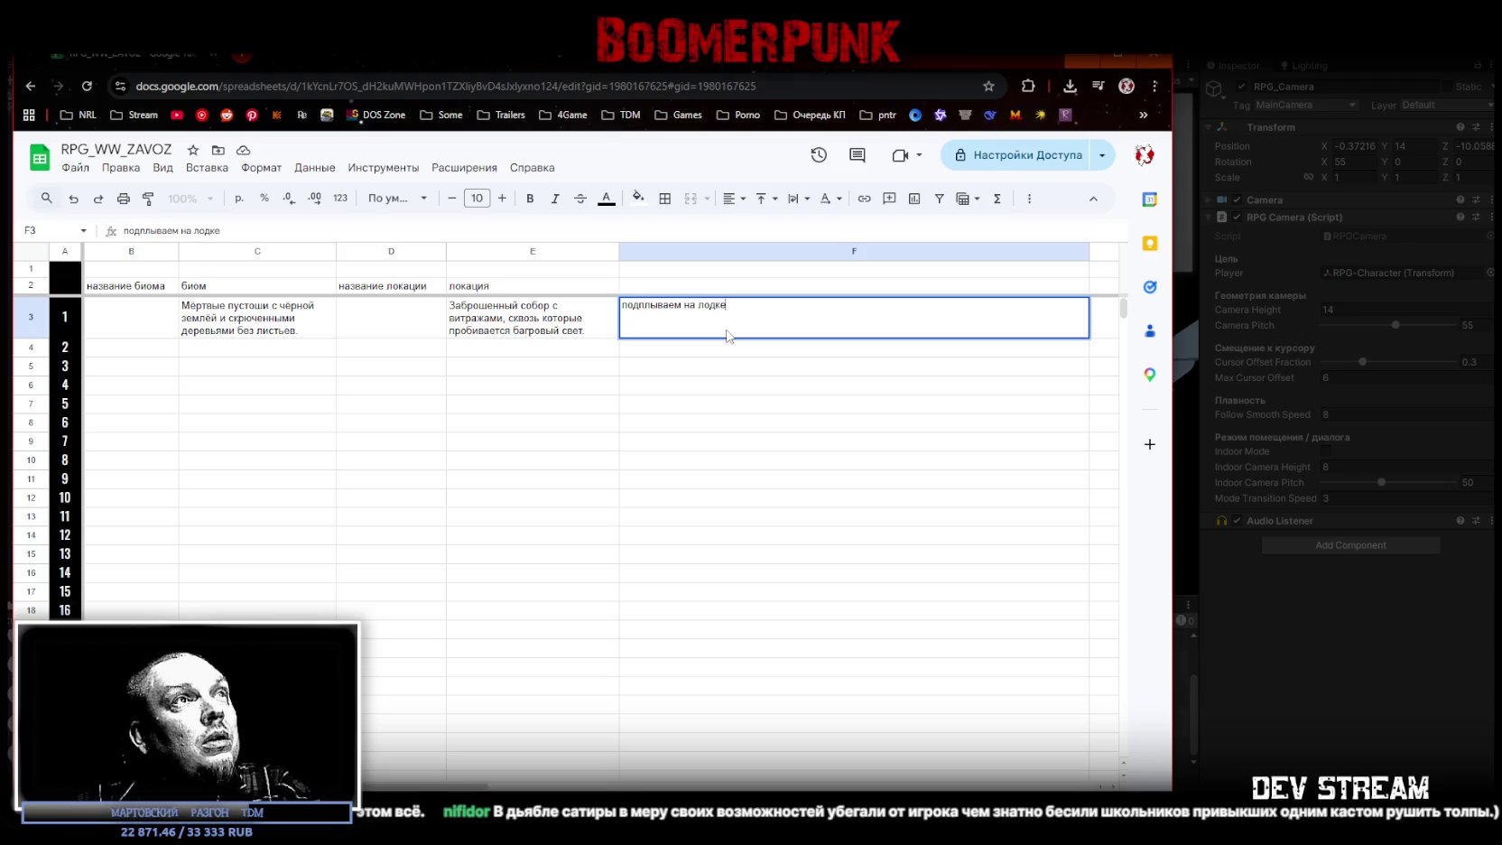
text(, к пристани, выходим, идём к первой локации сабора)
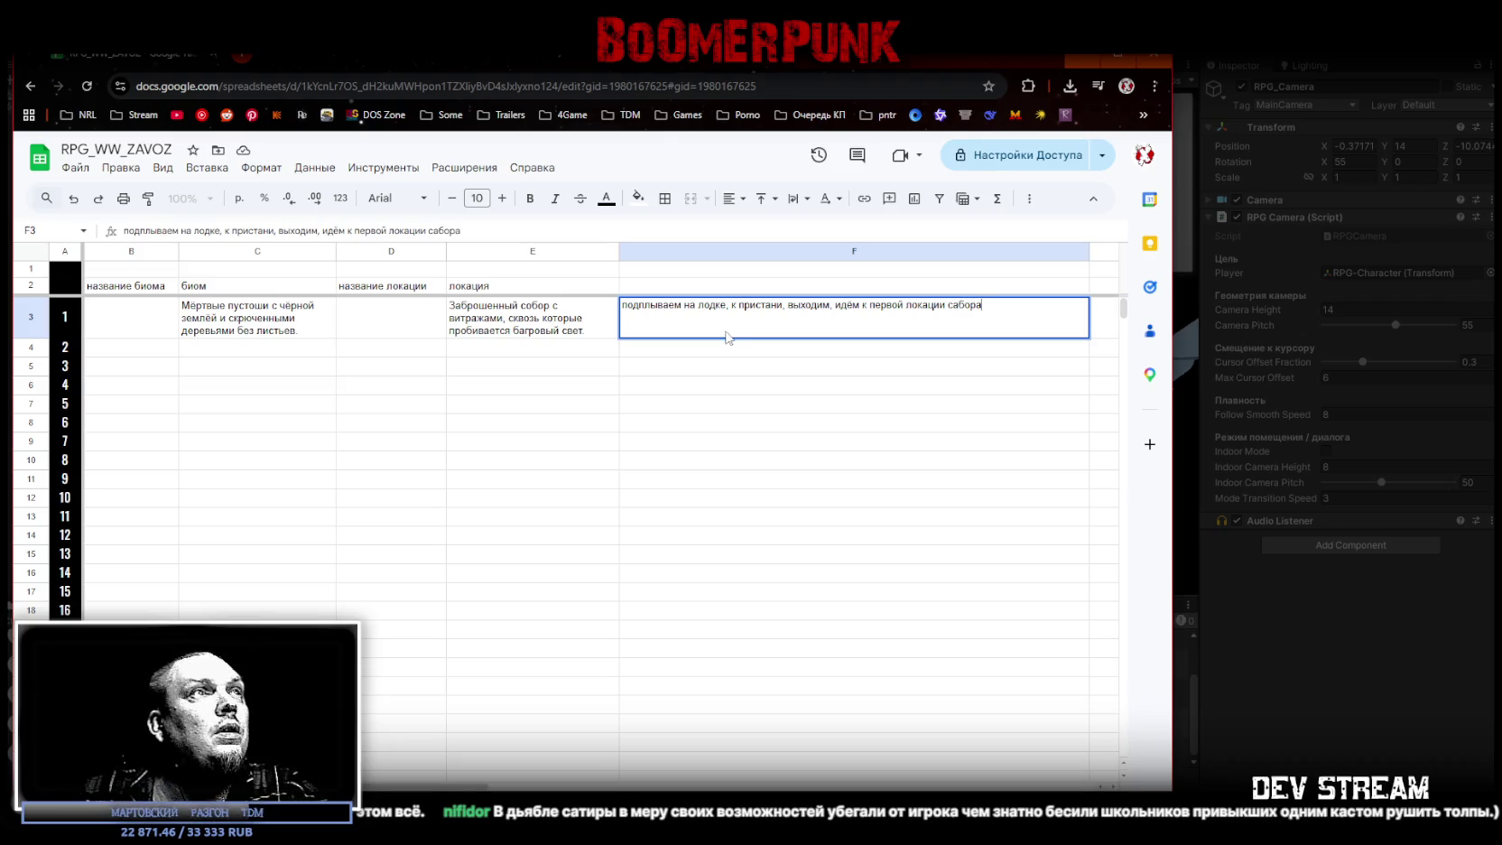
key(Return)
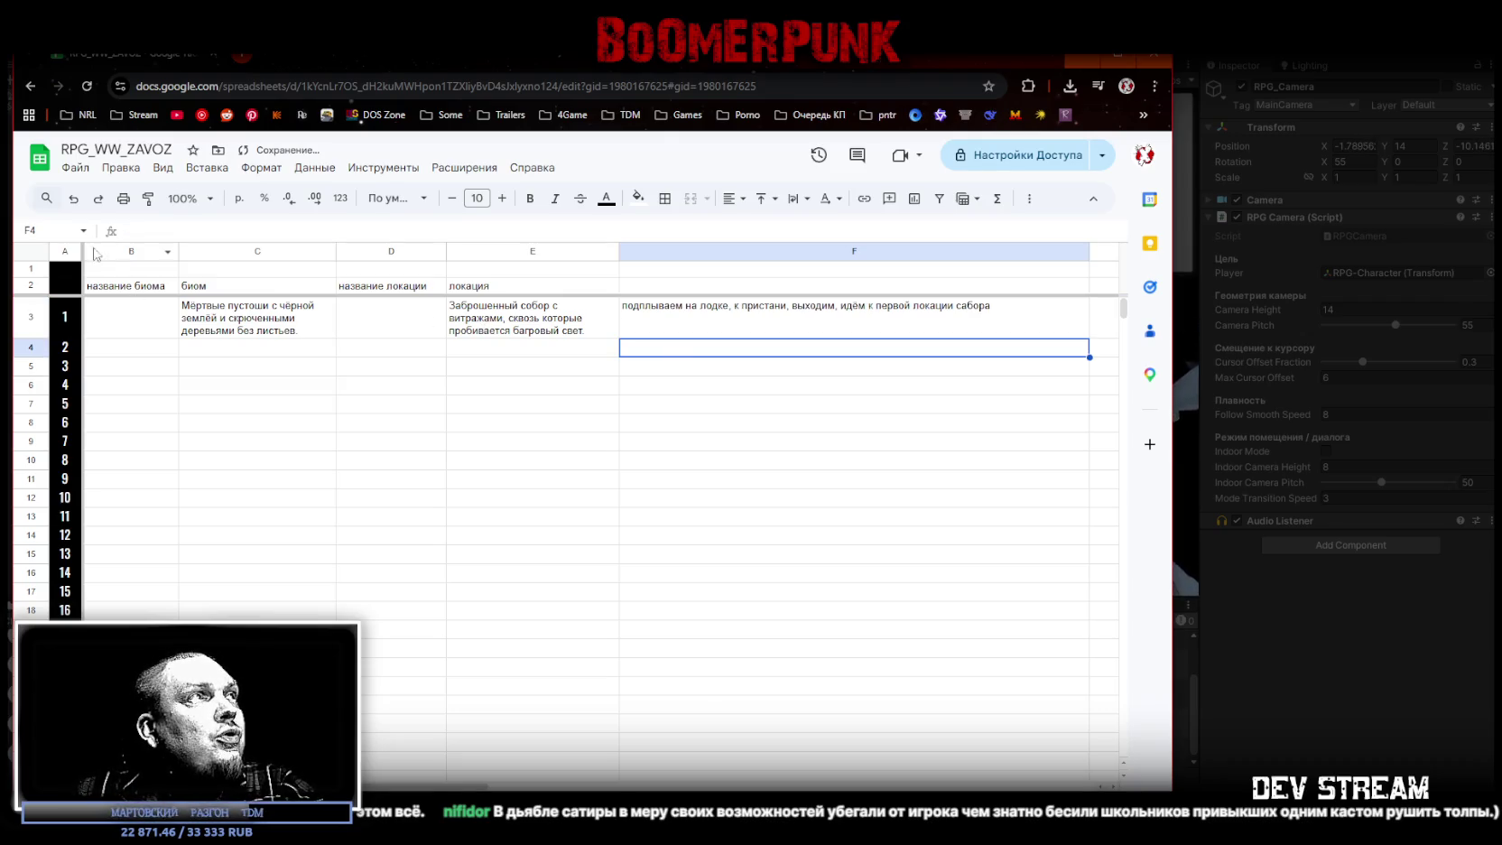
Step: Drag the empty column G left so it becomes column F, before the boat-route note
right_click(115, 246)
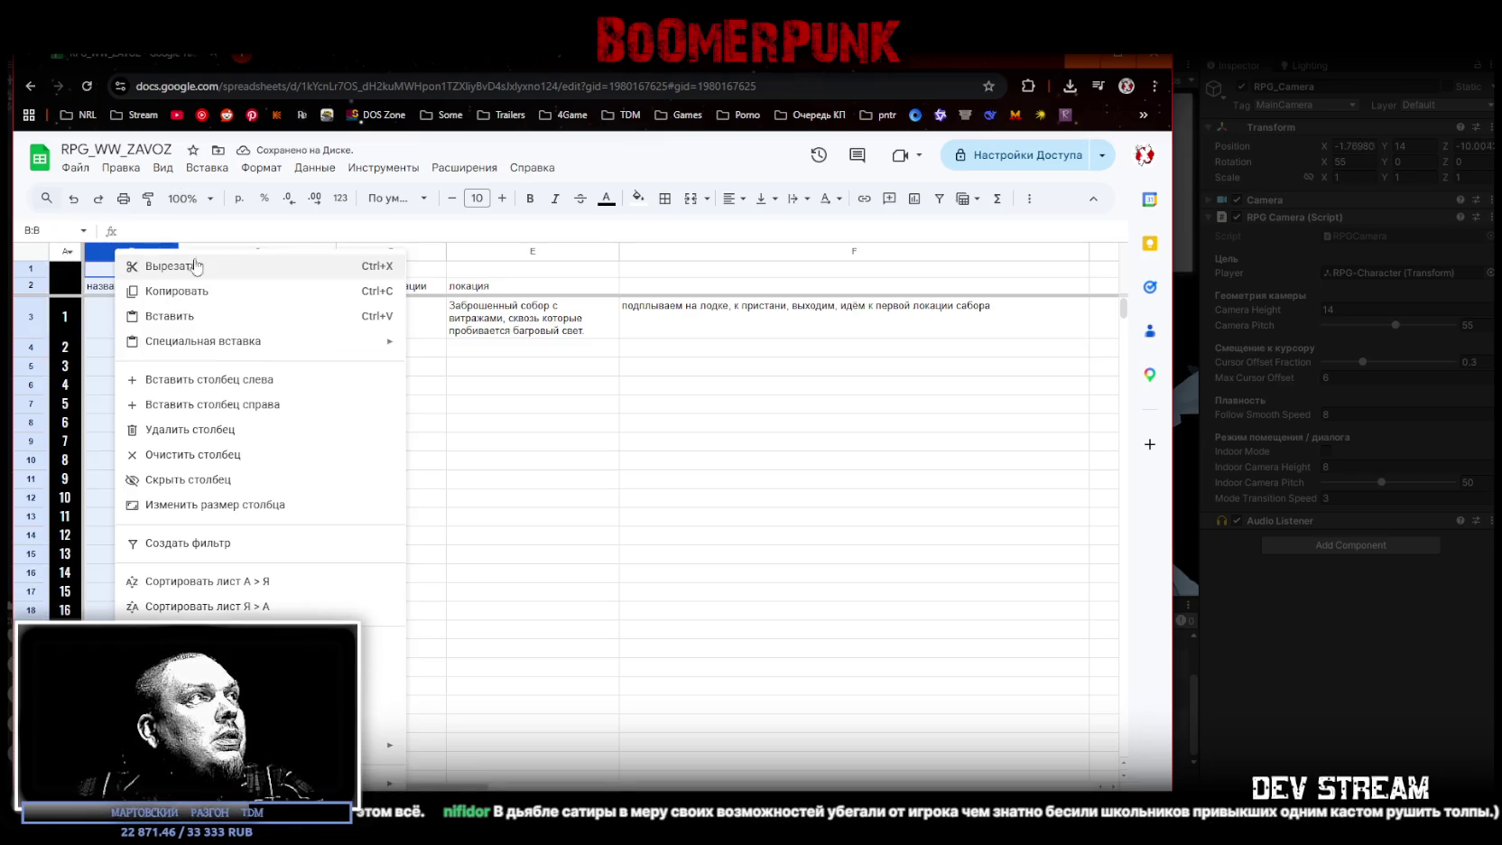
click(746, 251)
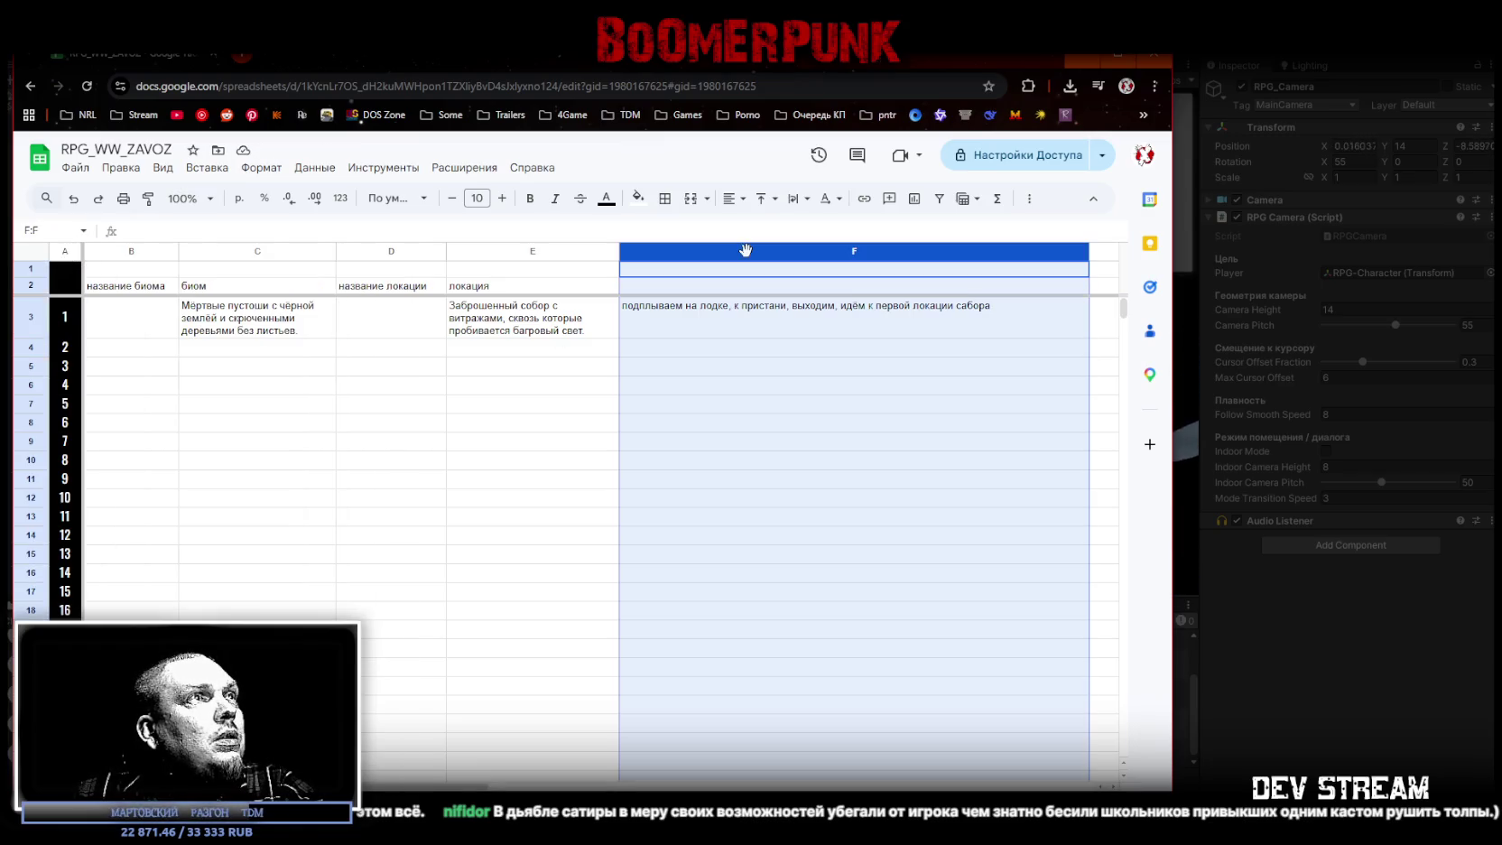
click(543, 248)
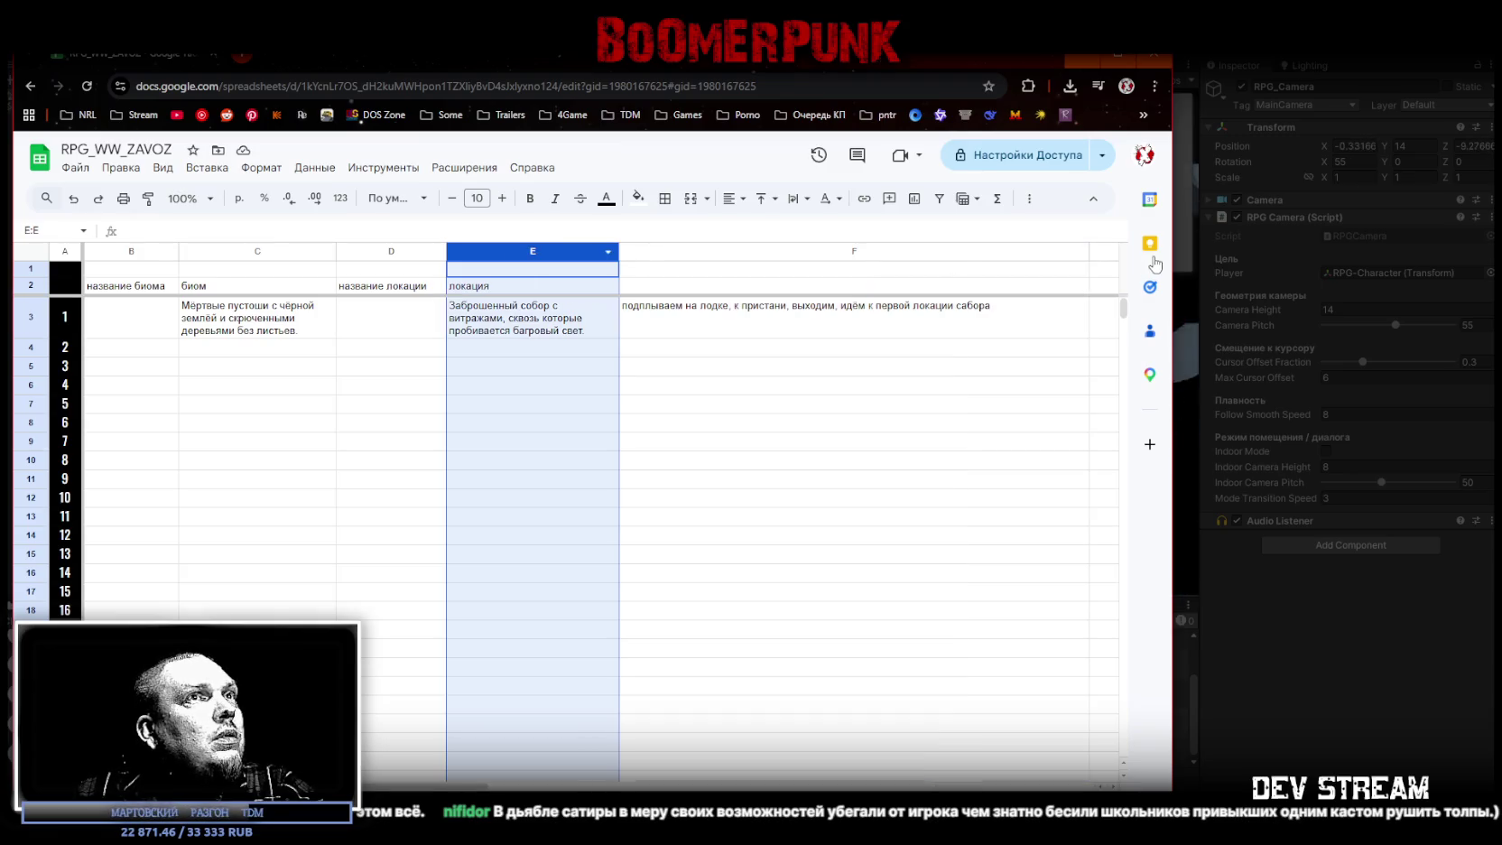
click(1099, 252)
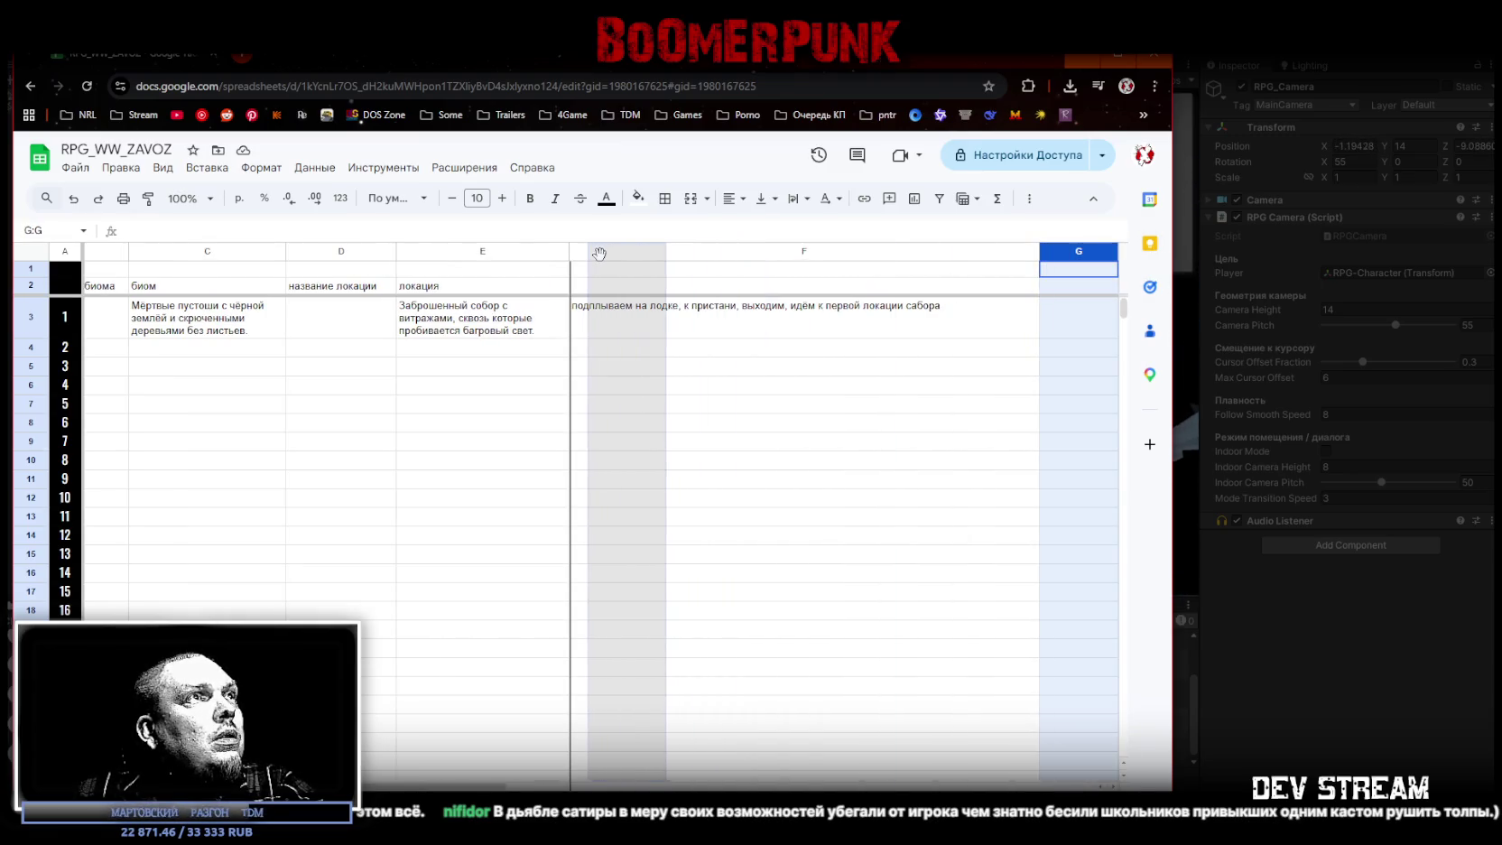
drag(700, 247, 605, 257)
click(605, 290)
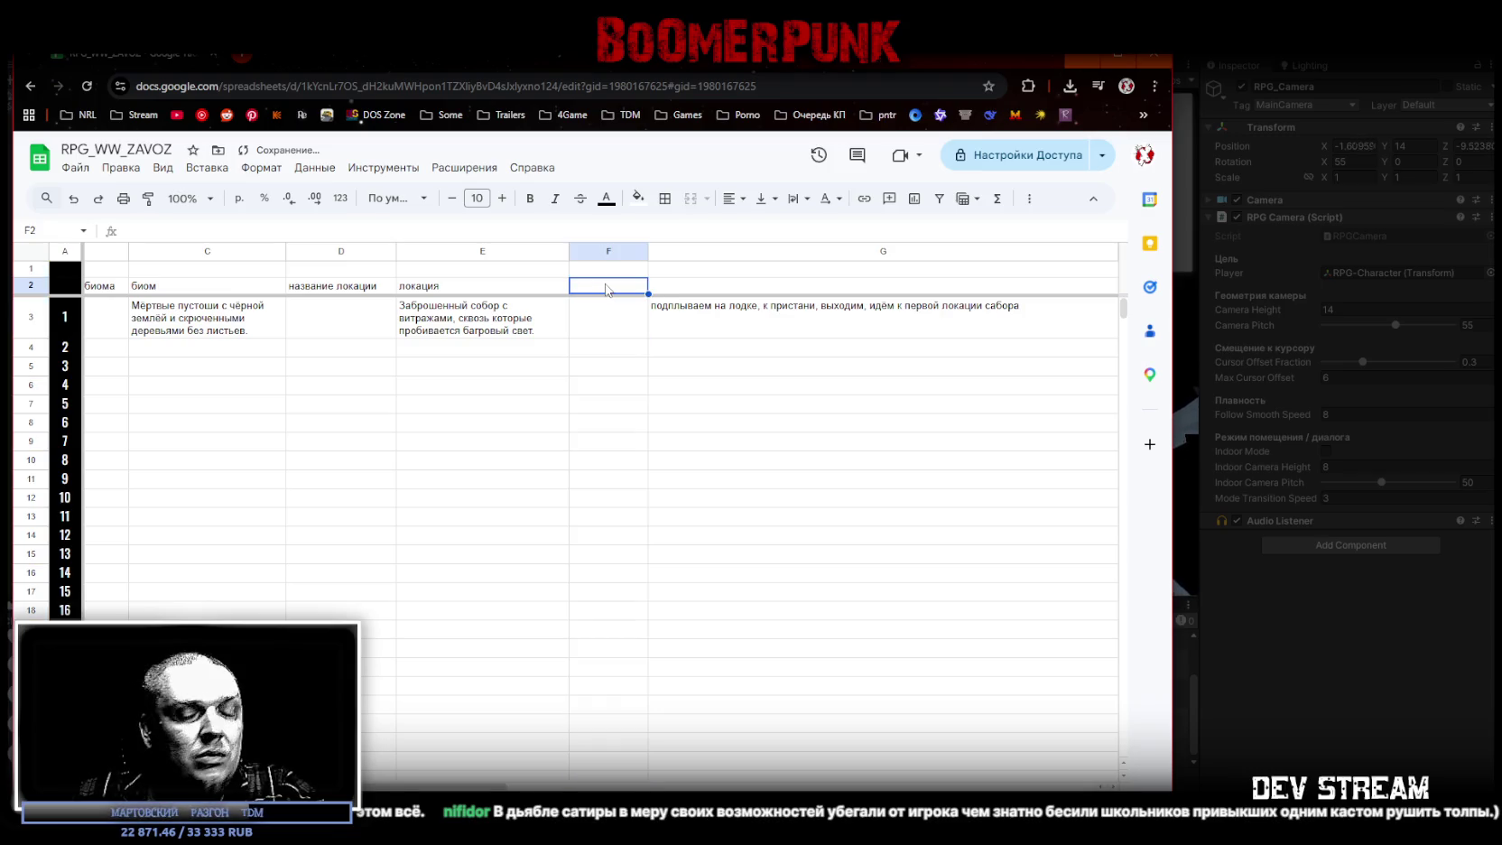
Step: Label F2 'тип сцены' and paste three scene-type emoji onto a single line in F1
text(тип сцены)
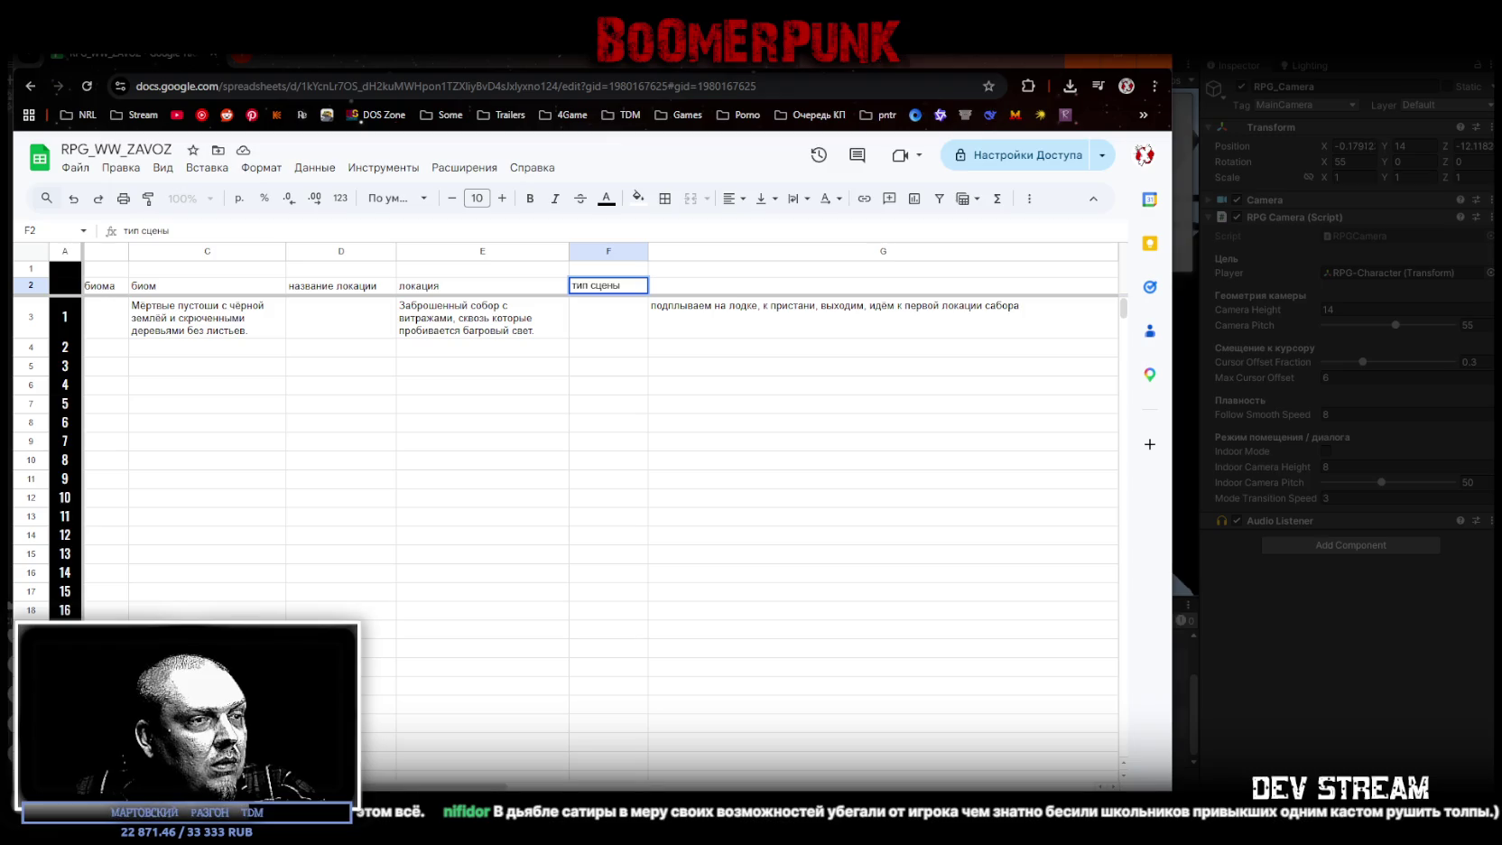
key(Up)
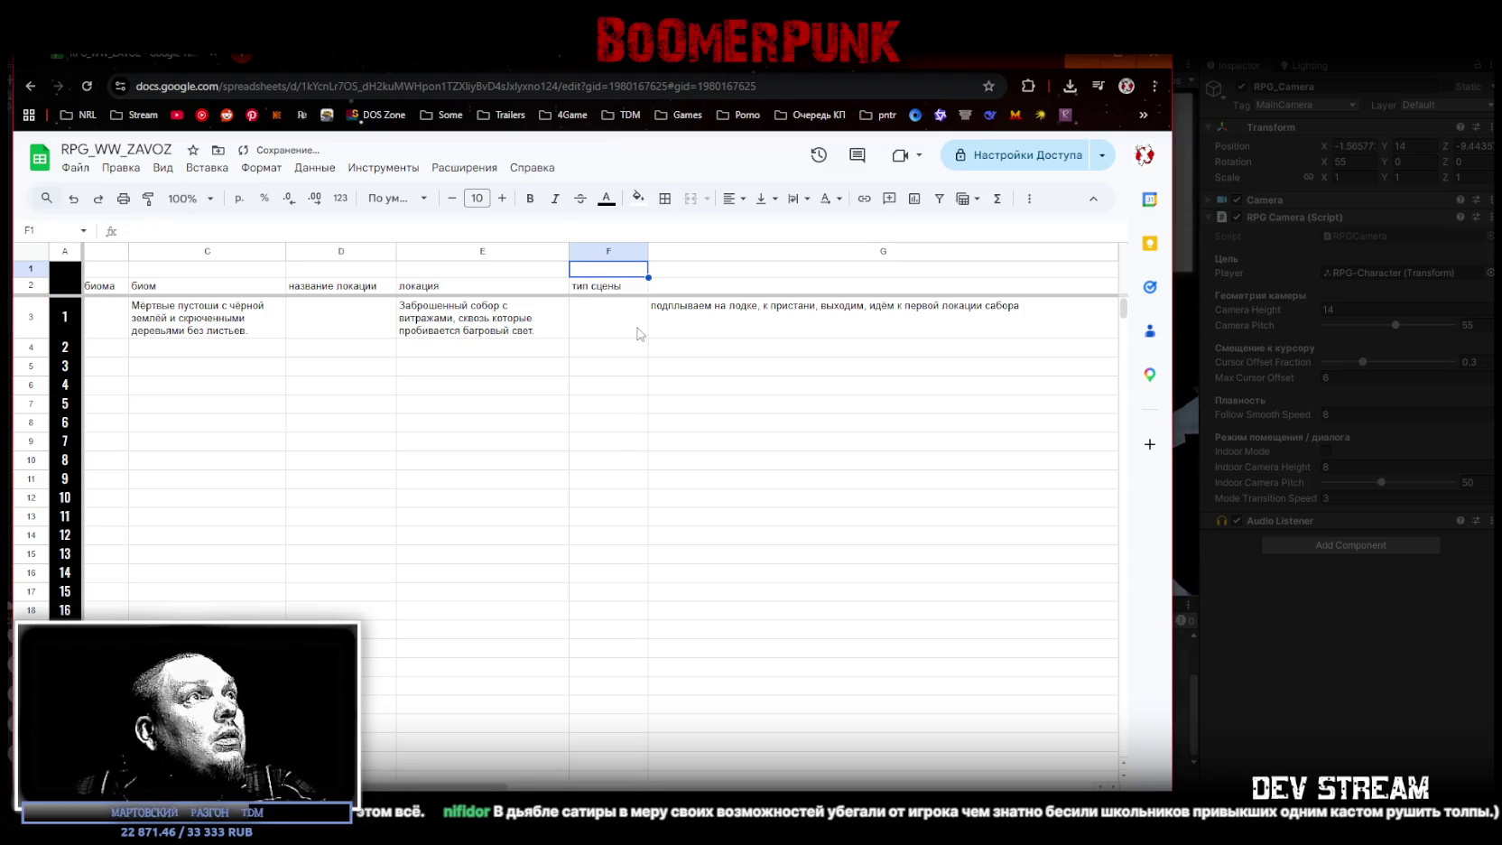
key(ctrl+v)
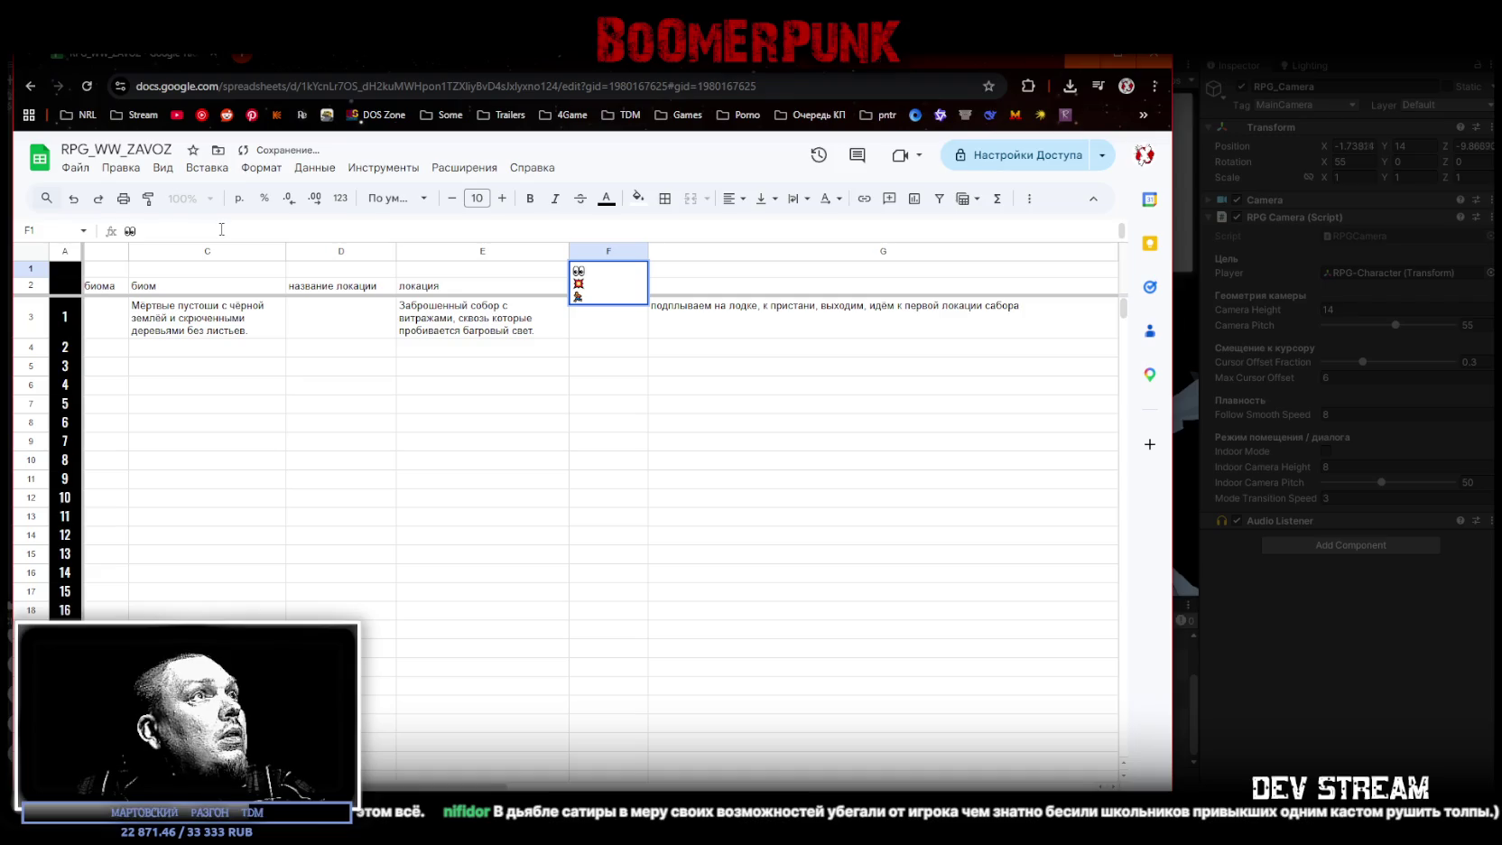
key(Delete)
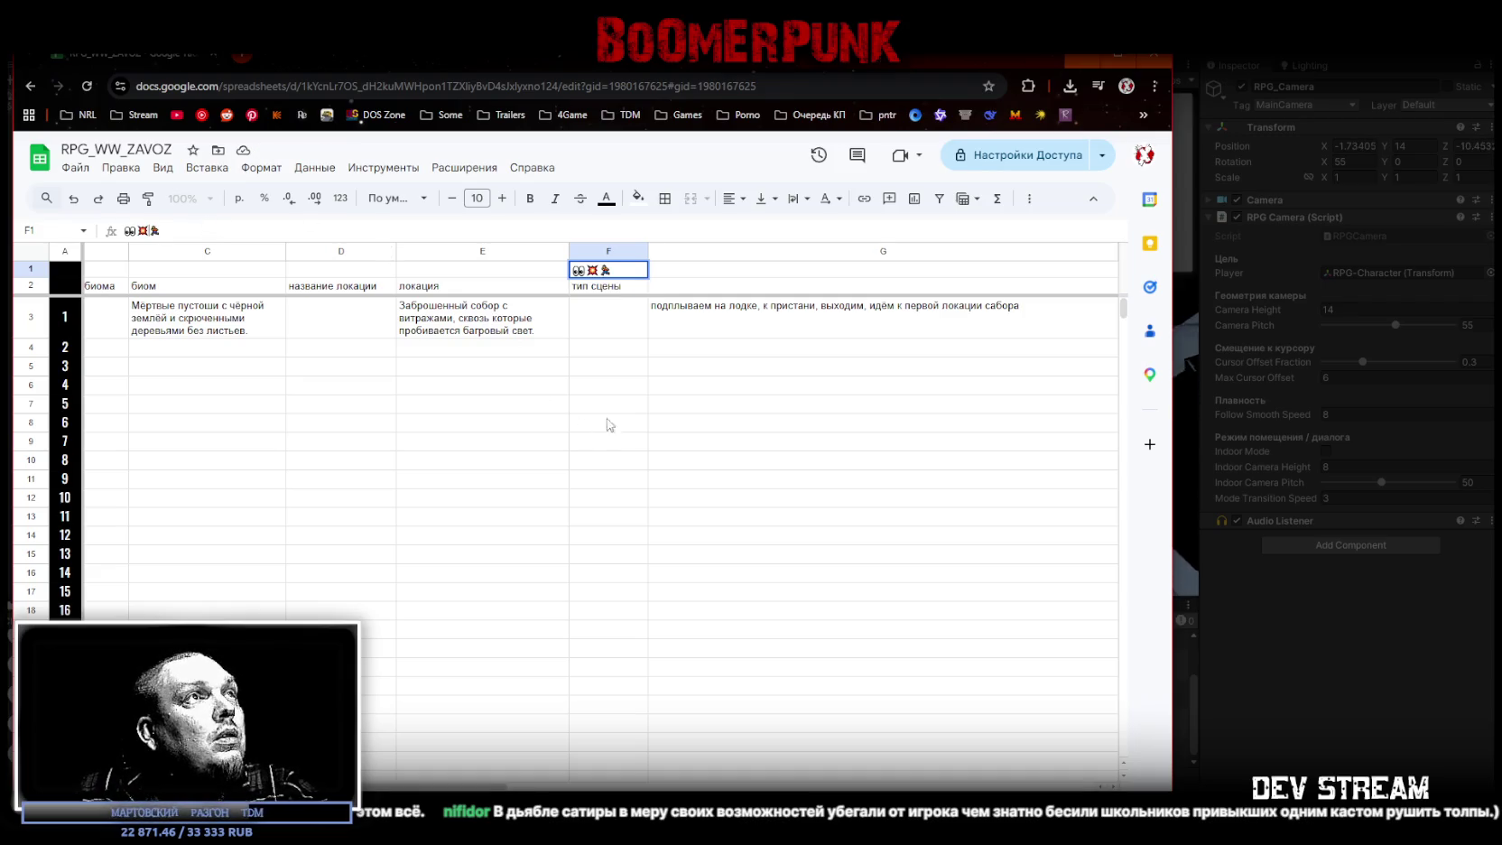
click(608, 366)
drag(610, 273, 608, 285)
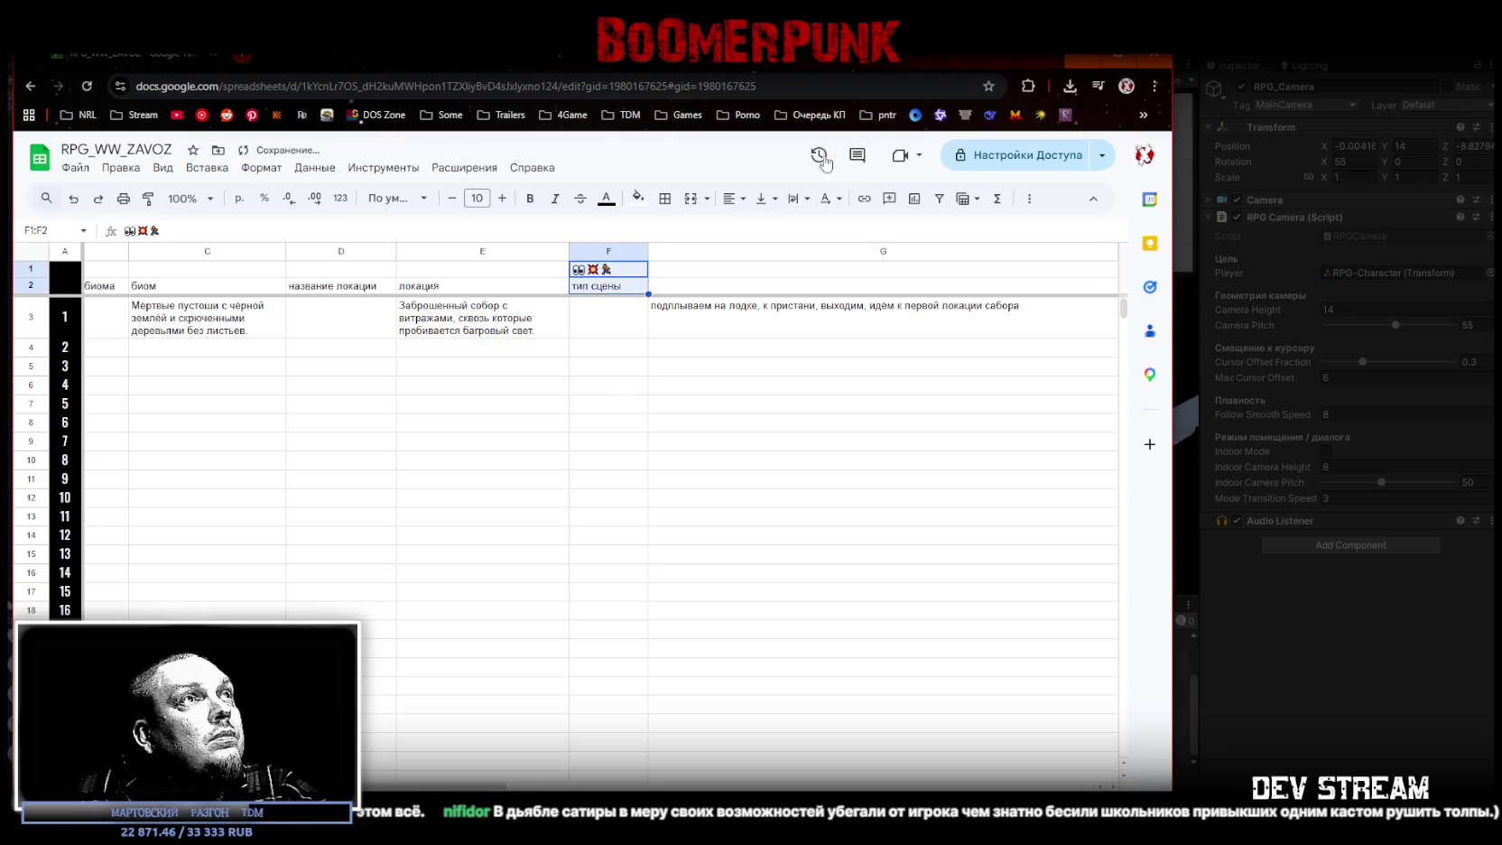
drag(30, 270, 30, 285)
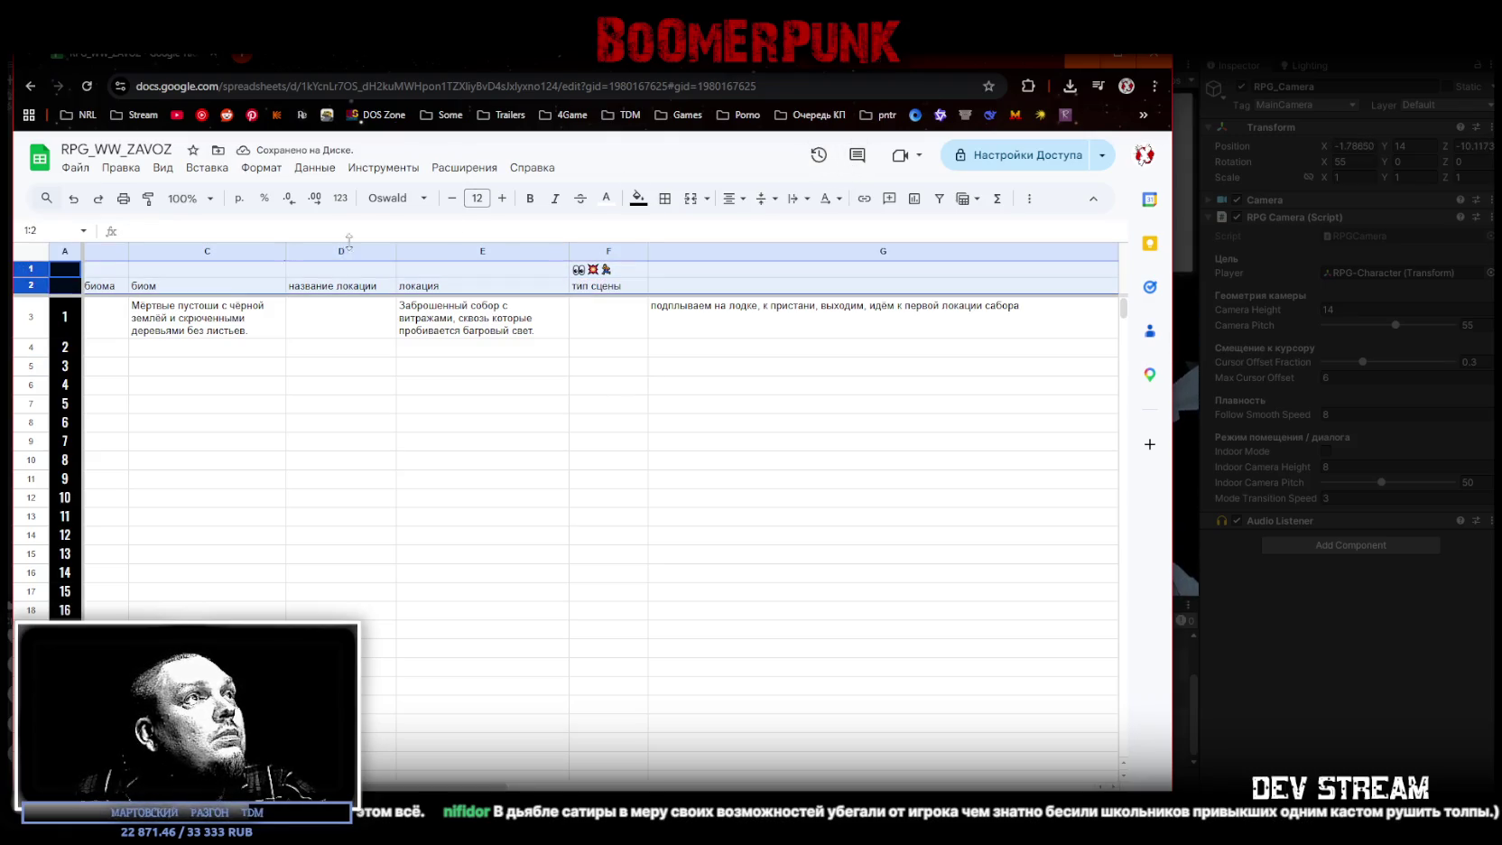
Step: Give rows 1–2 a black fill, white text and the Oswald font at size 12
click(637, 198)
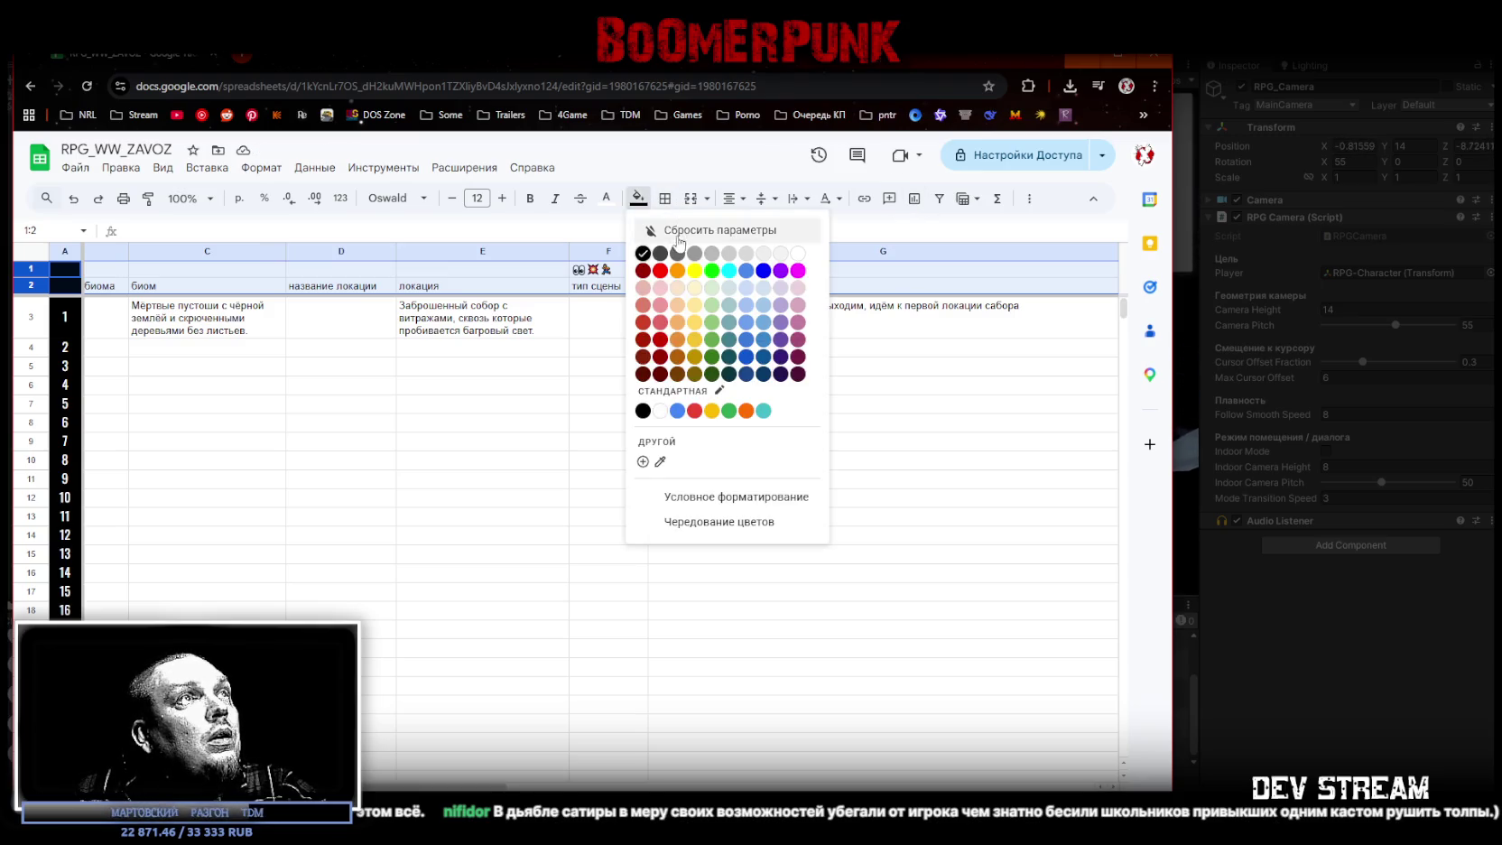
click(643, 254)
click(607, 198)
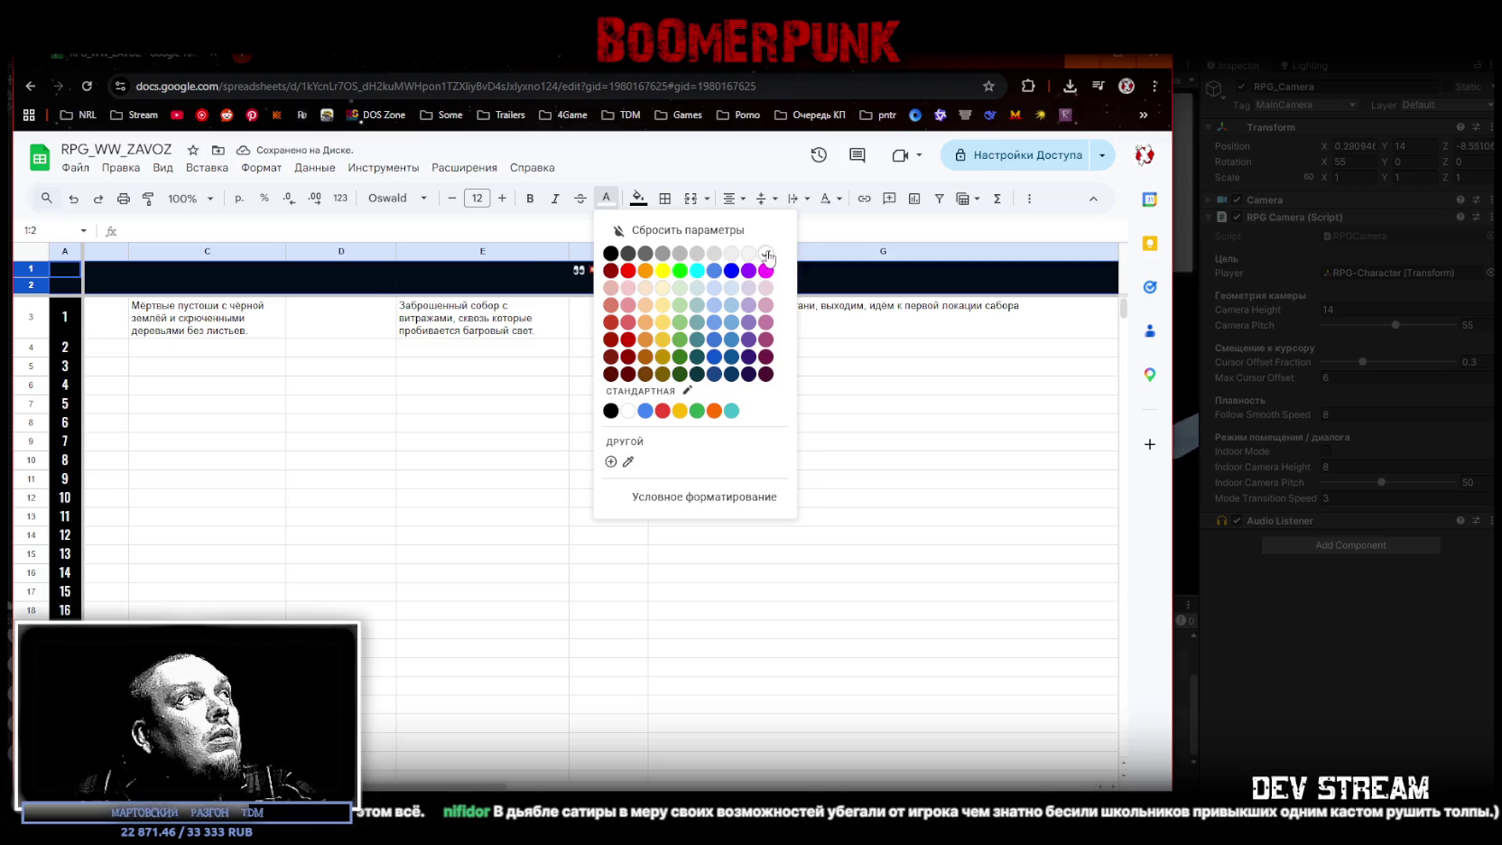
click(766, 255)
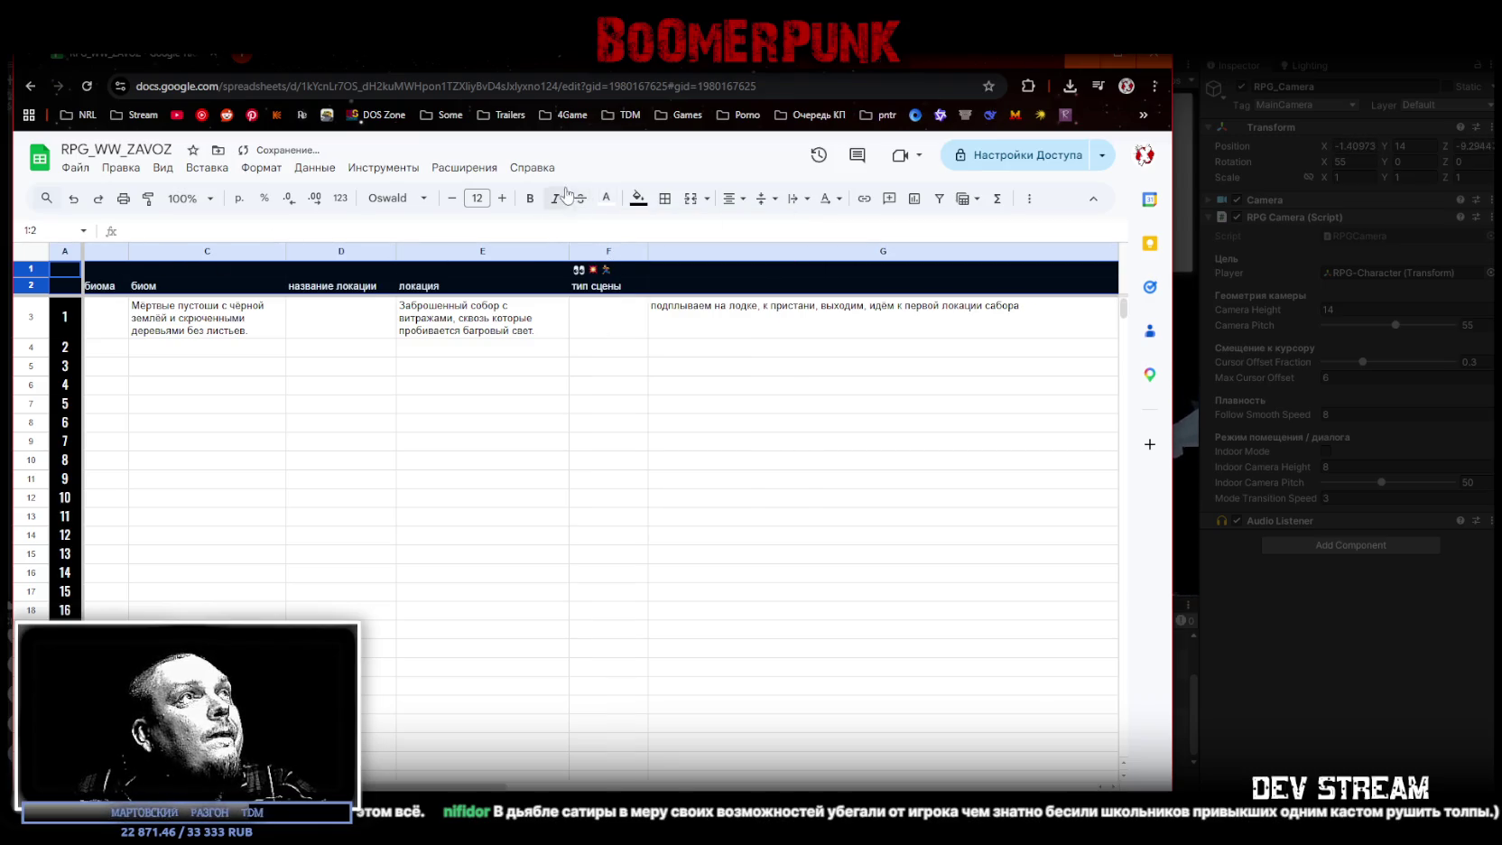
click(398, 198)
click(415, 359)
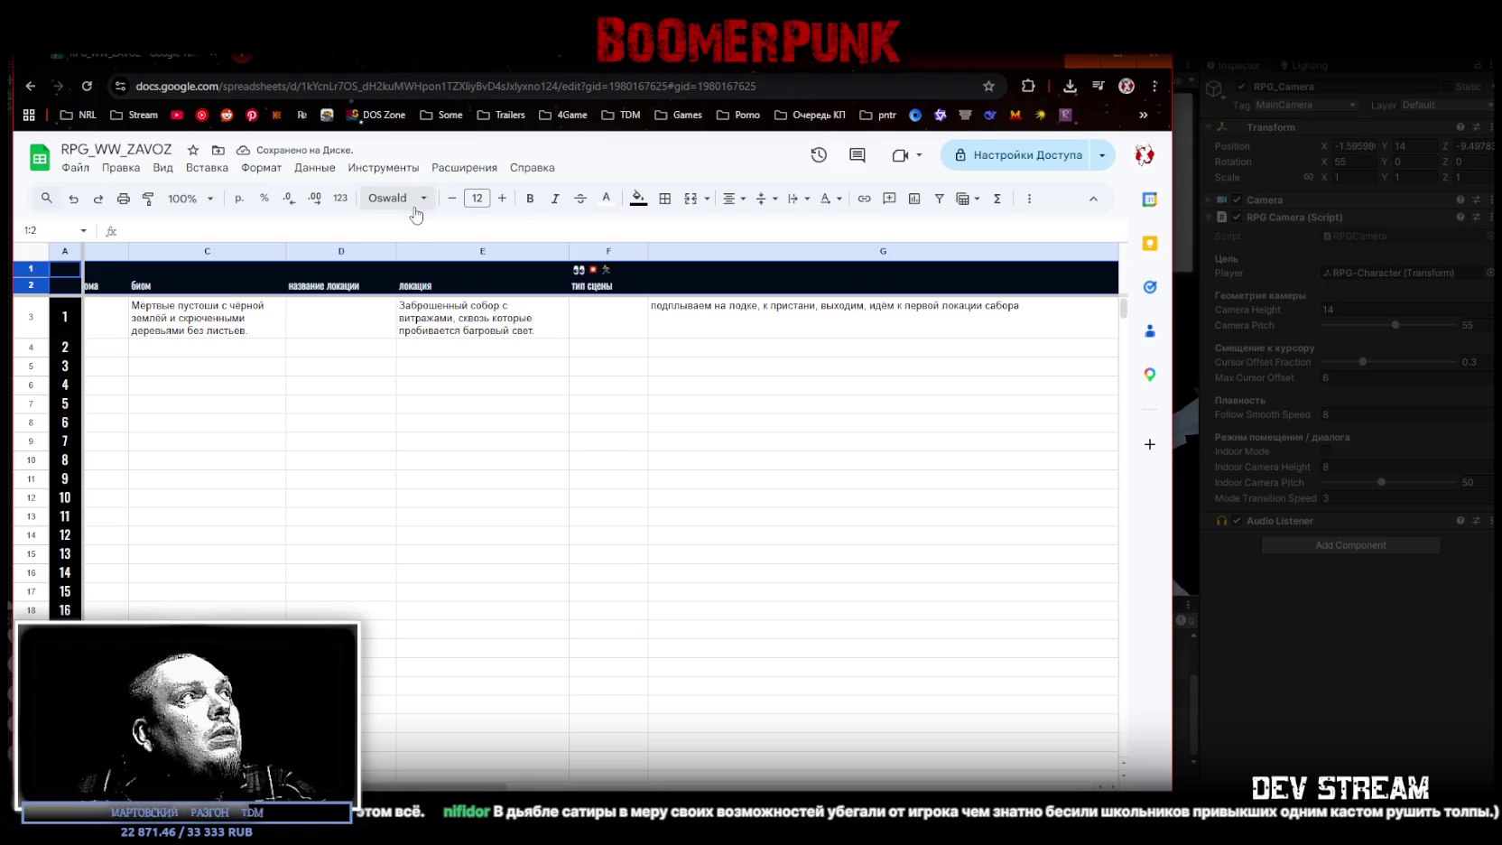
click(503, 198)
click(451, 198)
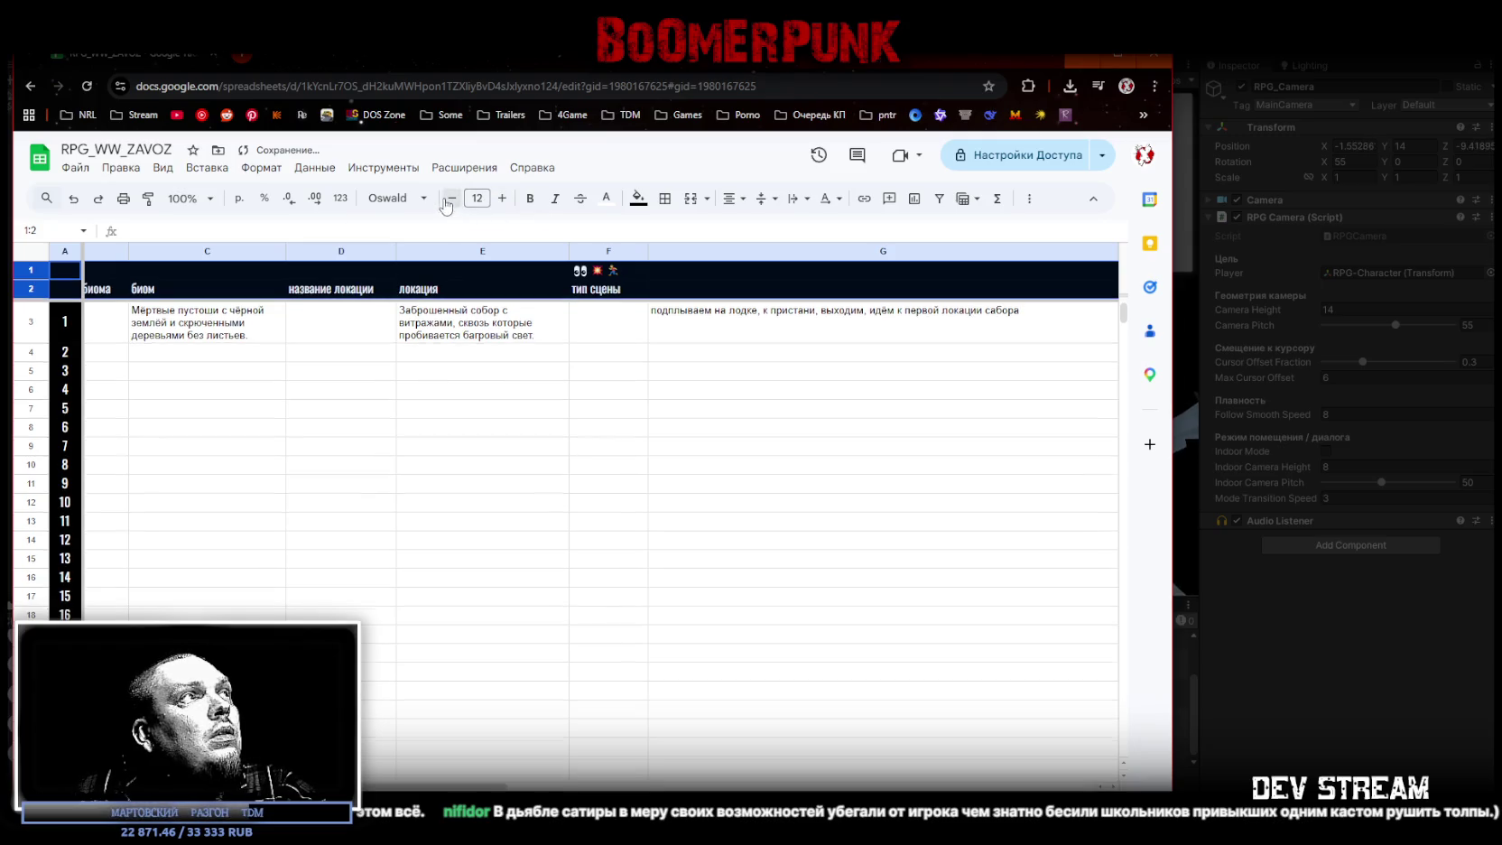
click(209, 389)
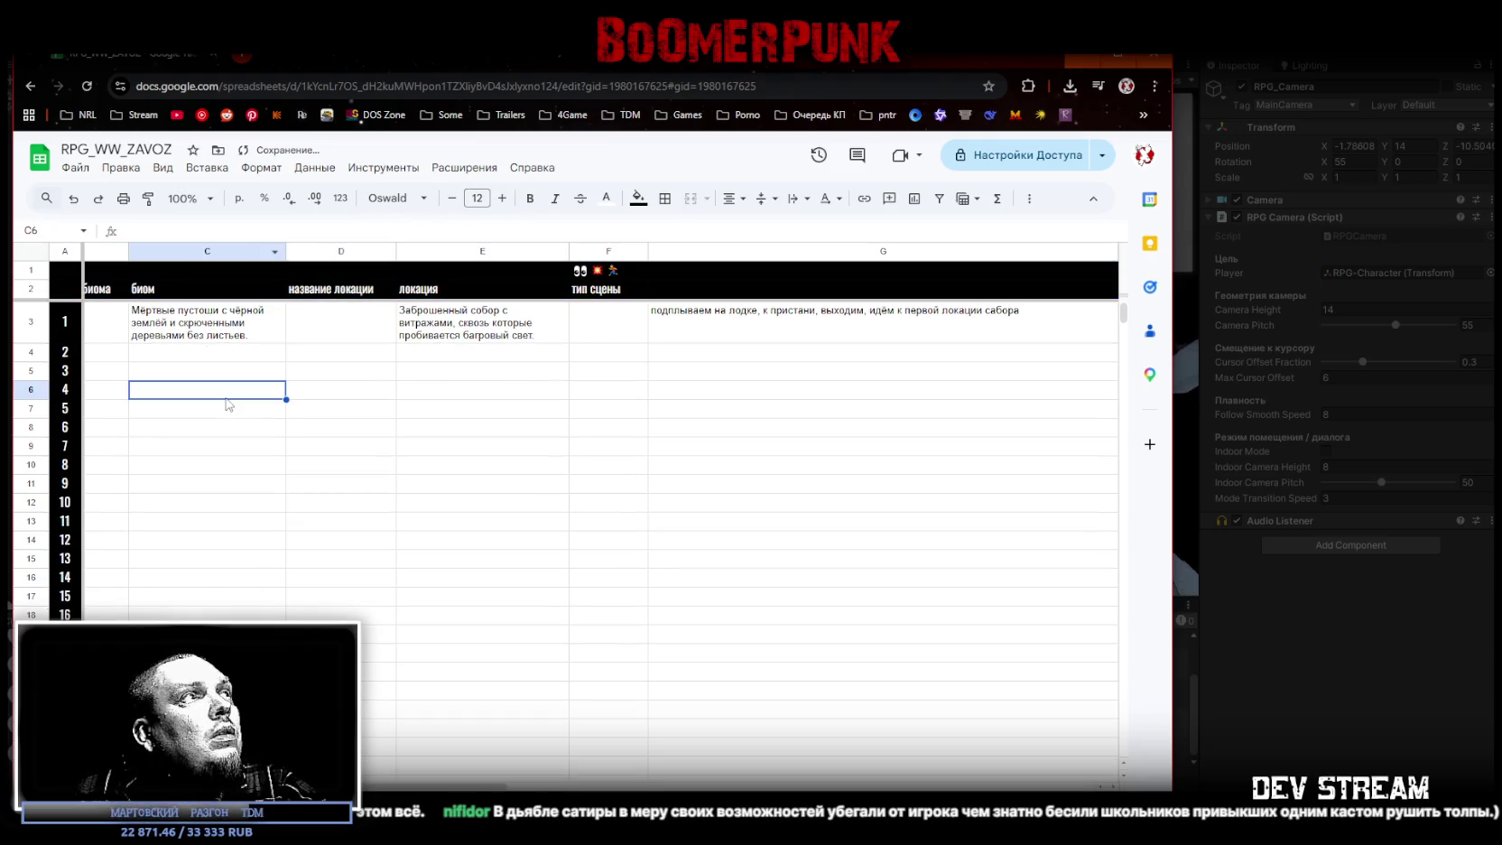
Step: Change the text wrapping setting for the whole of column B
click(102, 322)
click(118, 252)
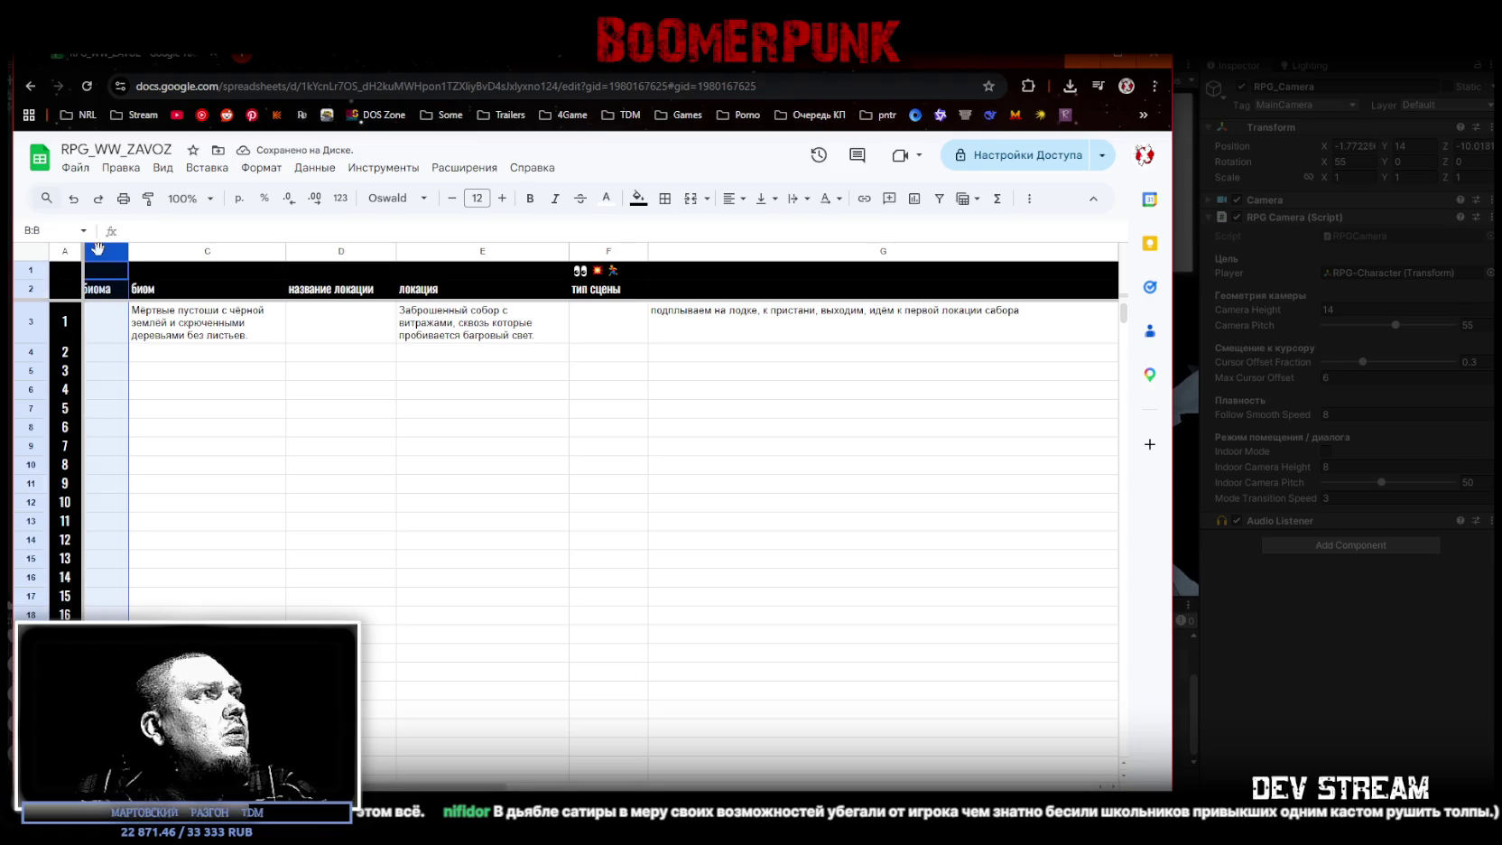
click(794, 199)
click(823, 229)
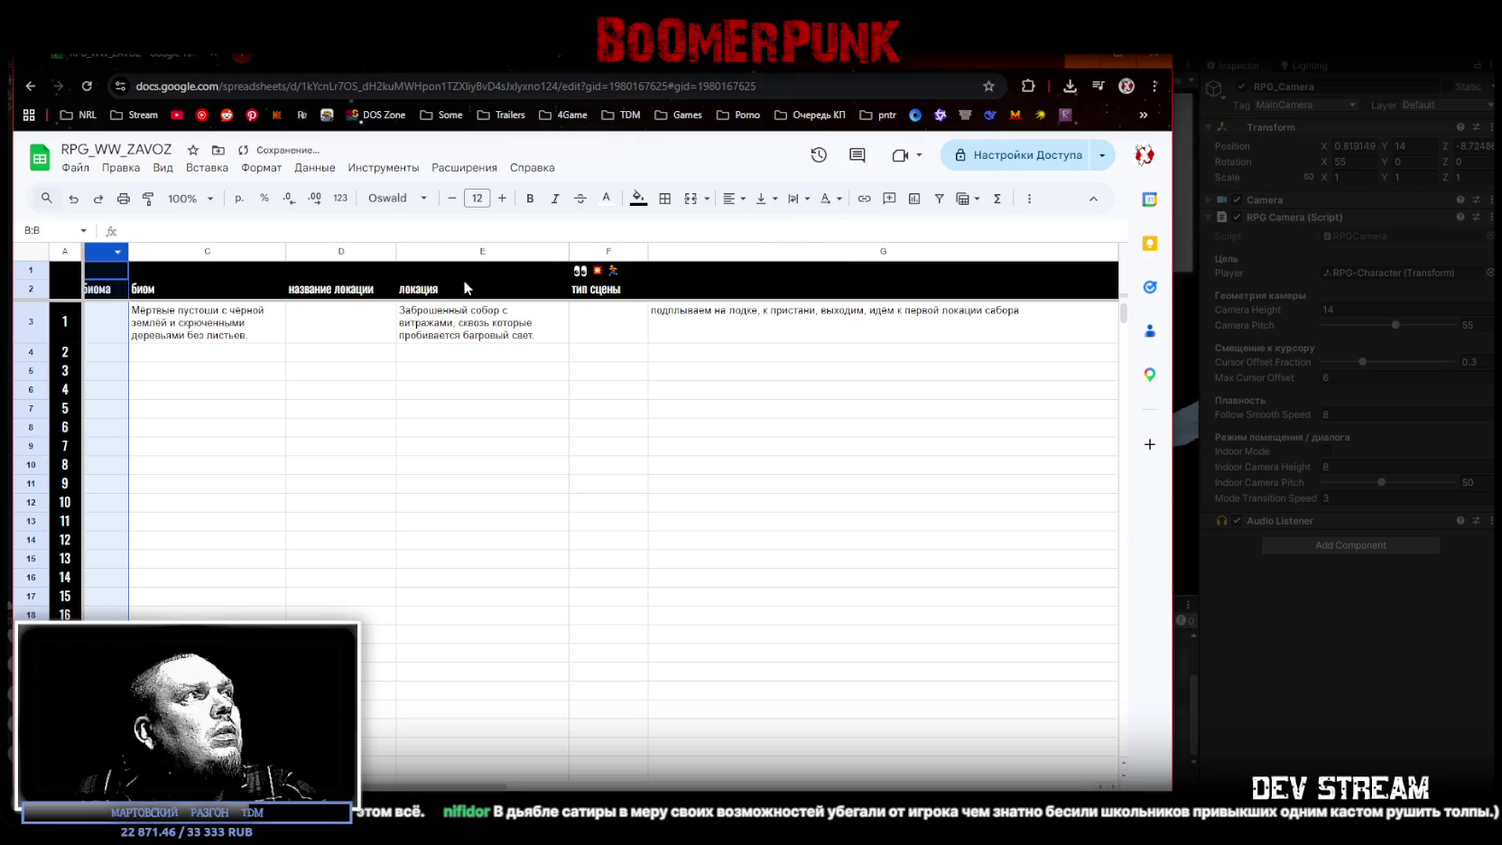
Step: Autofit column B to 'название биома', widen the window to show column H, then undo the width change
click(110, 289)
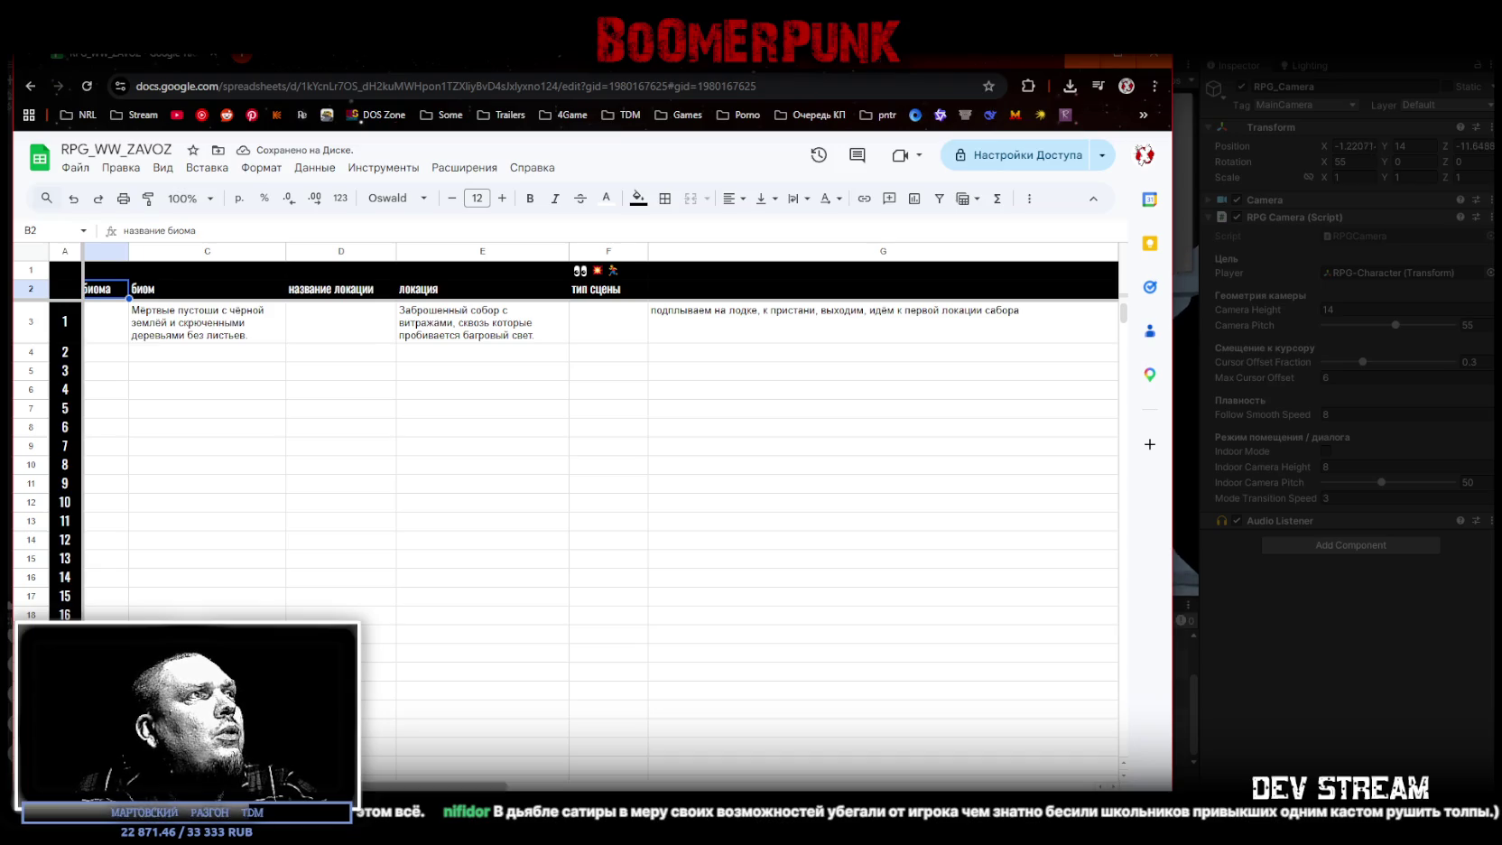
double_click(128, 251)
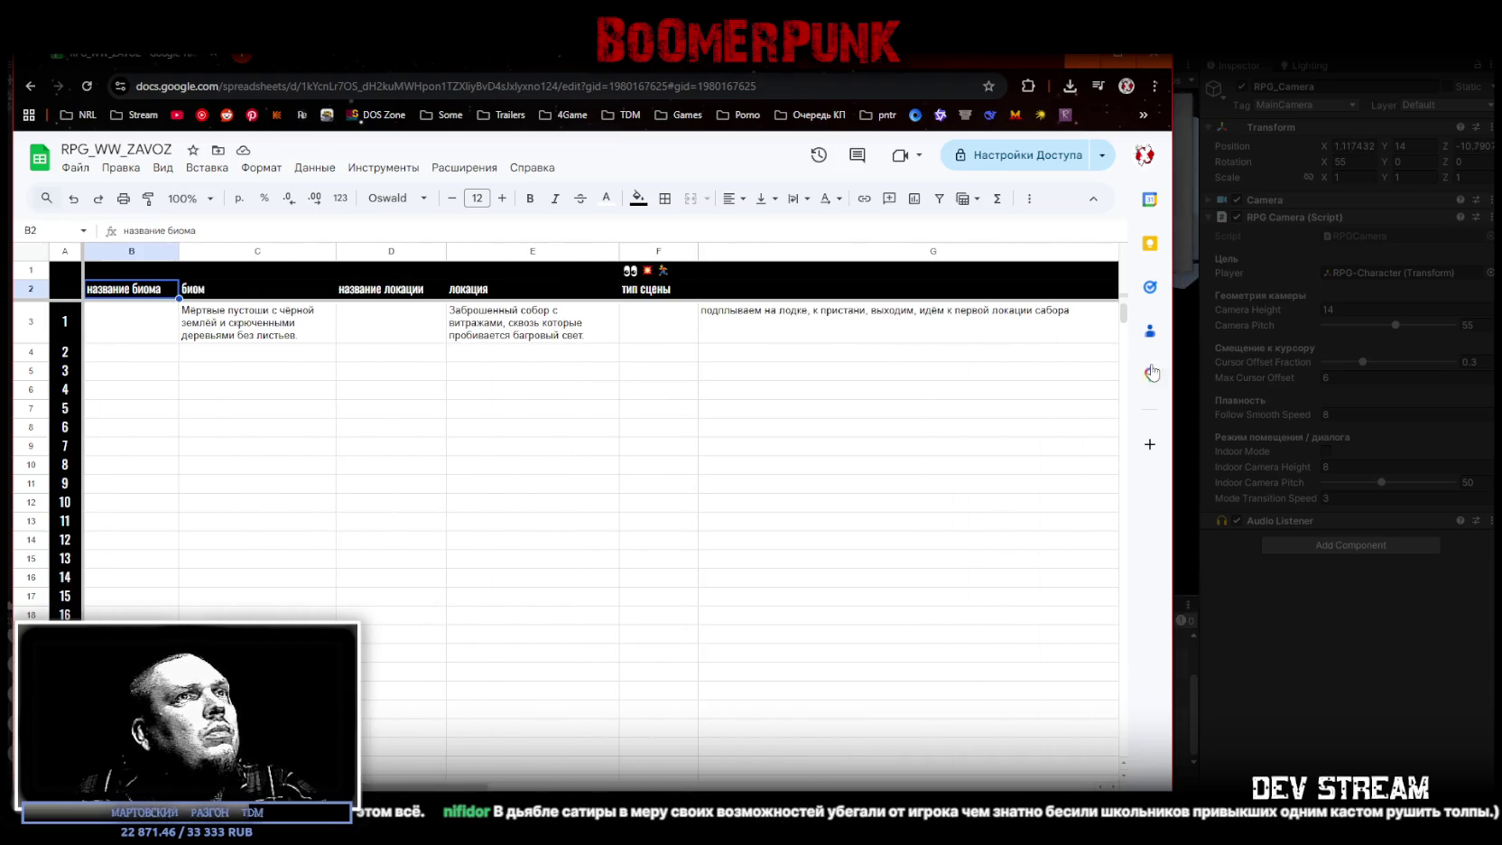
drag(1171, 366, 1267, 360)
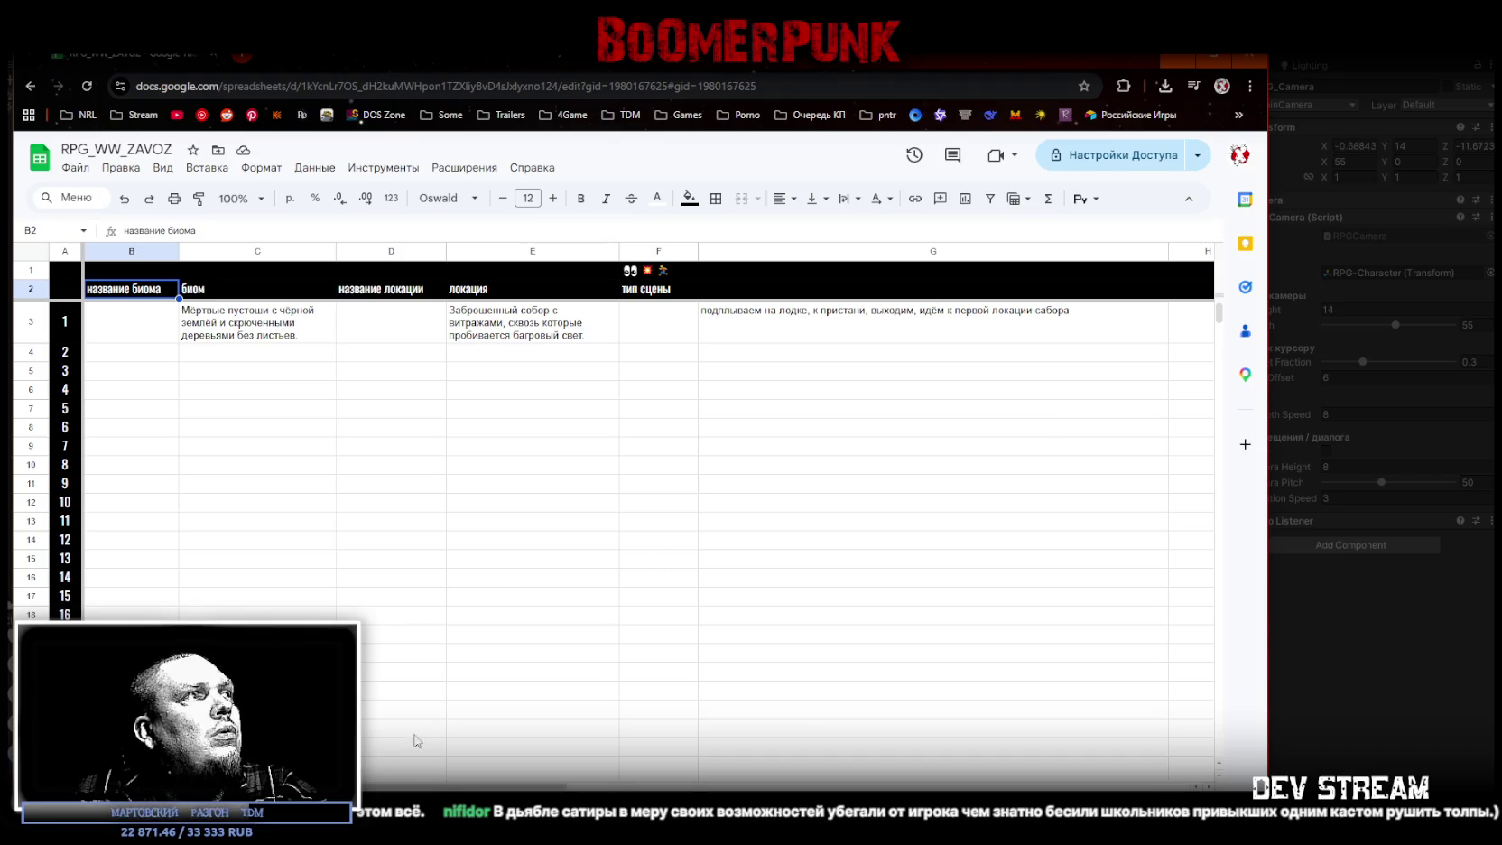
key(ctrl+z)
Step: Restore column B's fitted width and centre the F1:F2 header cells horizontally
key(ctrl+y)
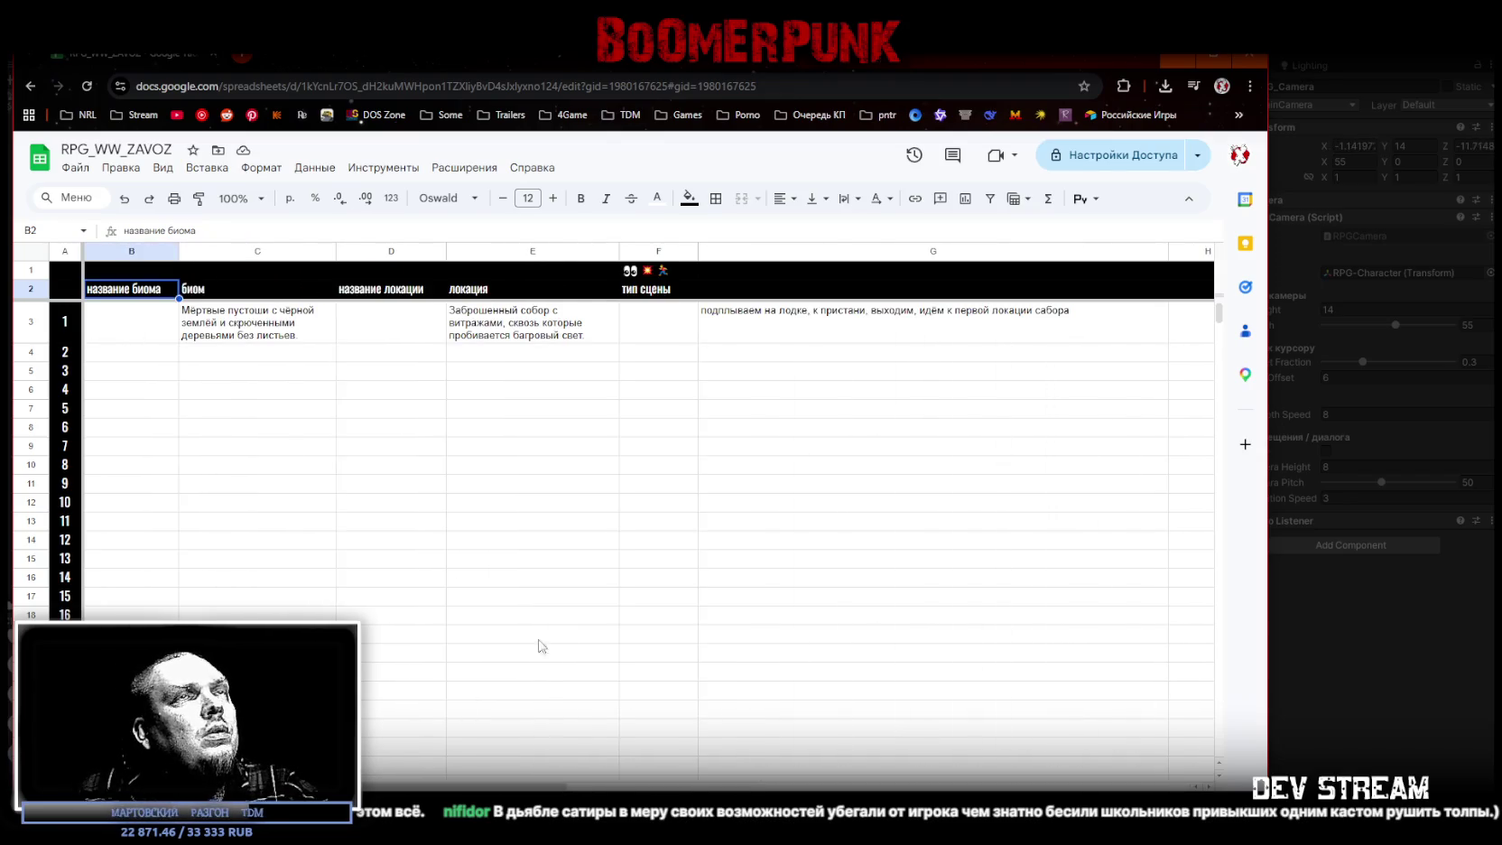
click(672, 325)
click(652, 271)
drag(651, 273, 652, 289)
click(782, 199)
click(811, 227)
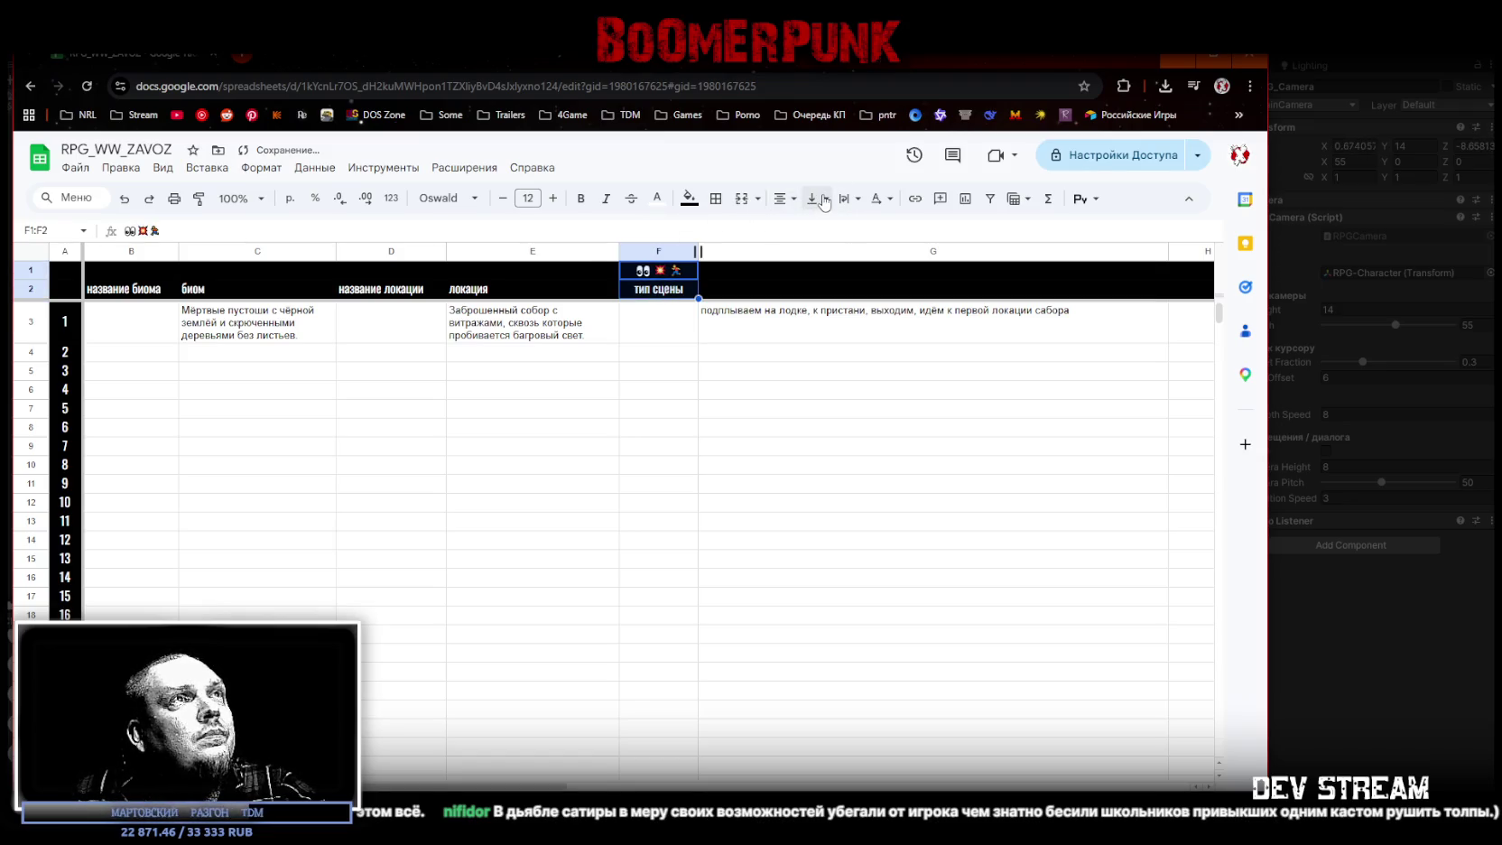
Step: Paste the eyes emoji into F3 as entry 1's scene type
click(656, 352)
click(672, 318)
click(658, 273)
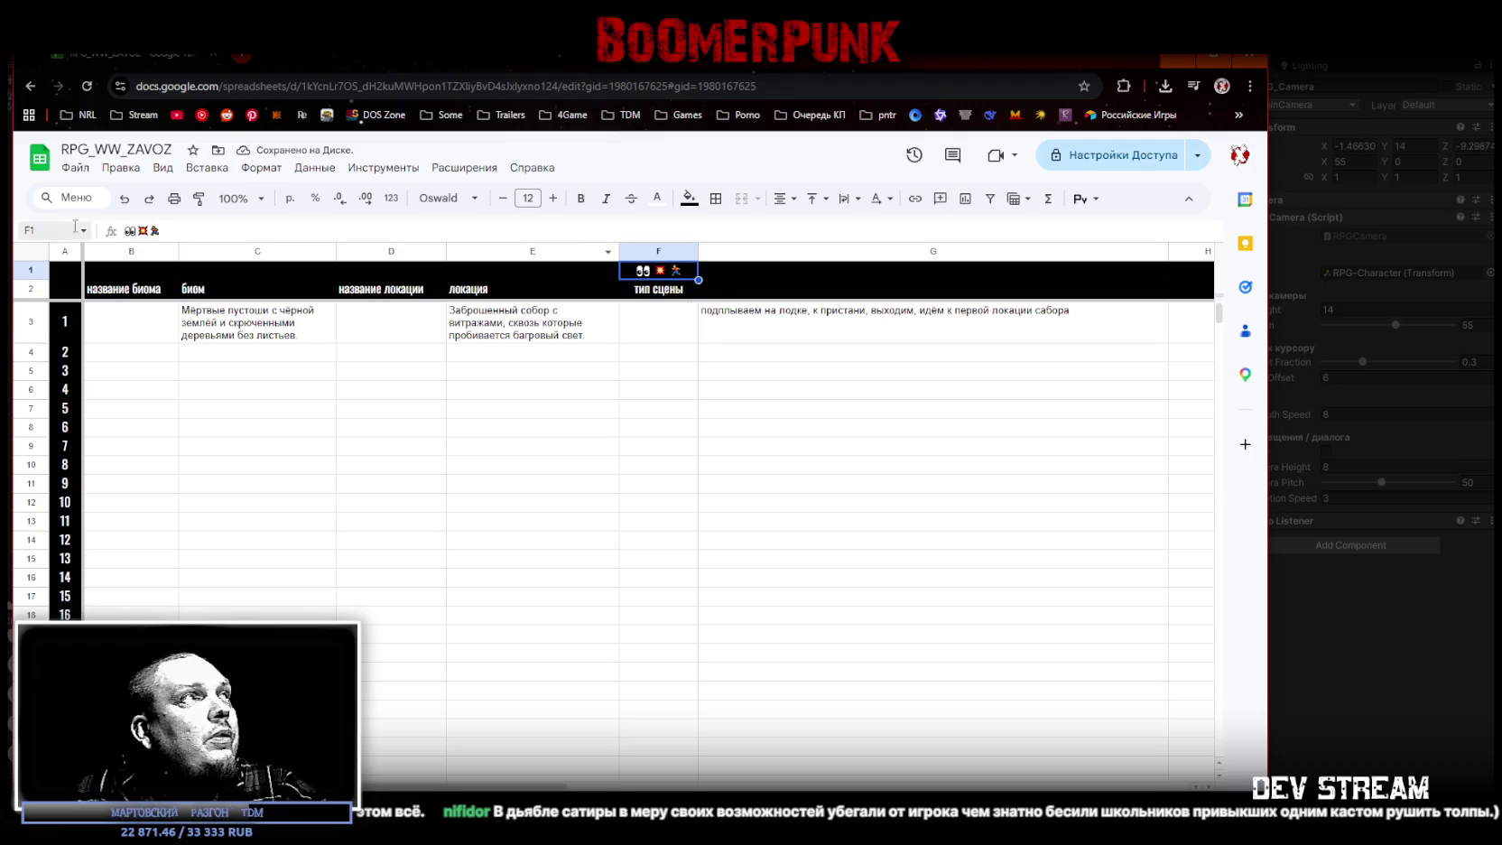
click(668, 331)
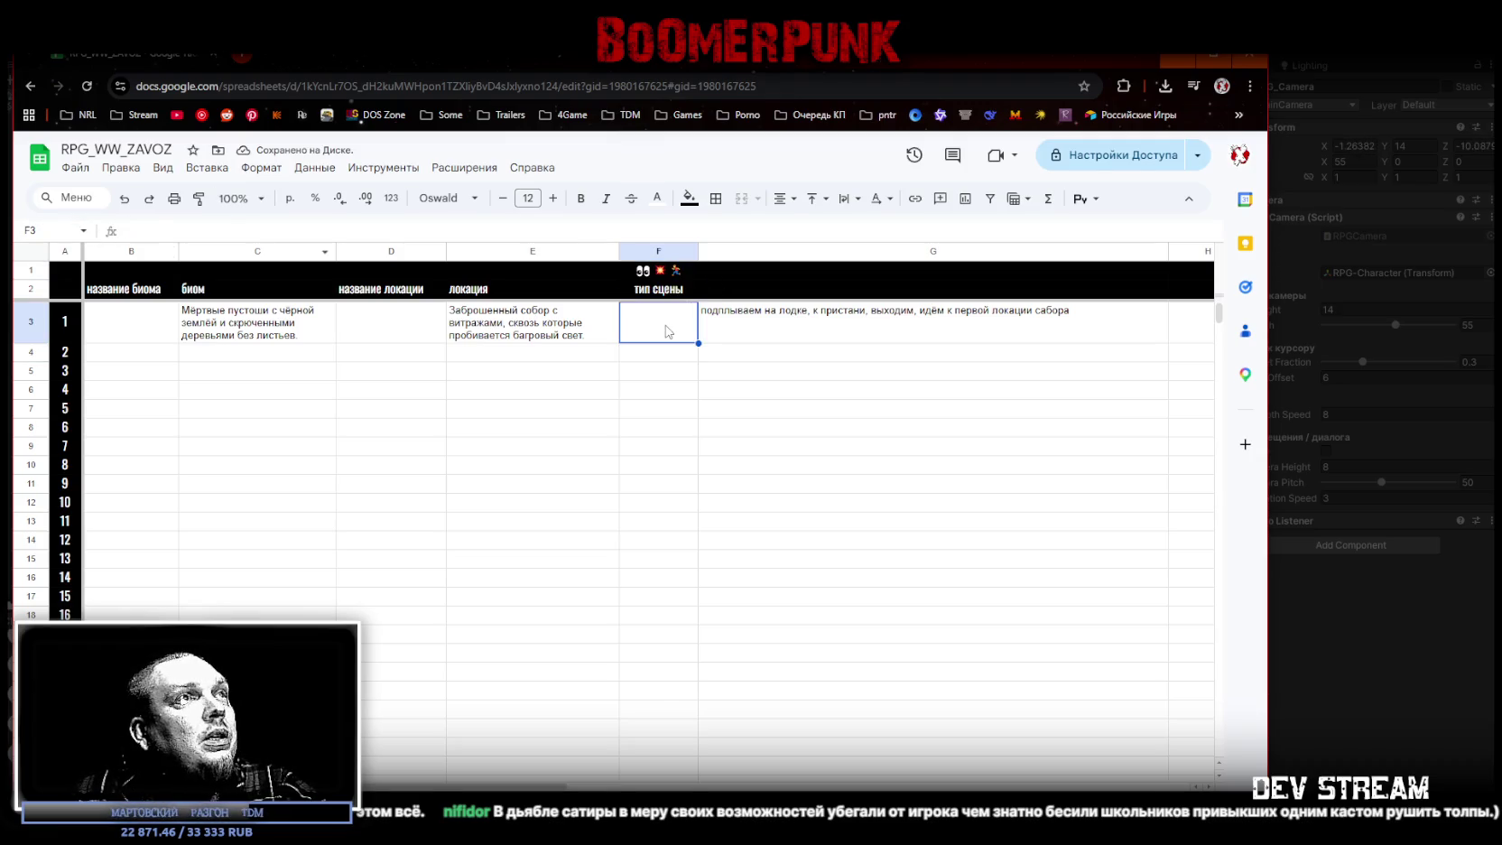
text(👀)
key(Return)
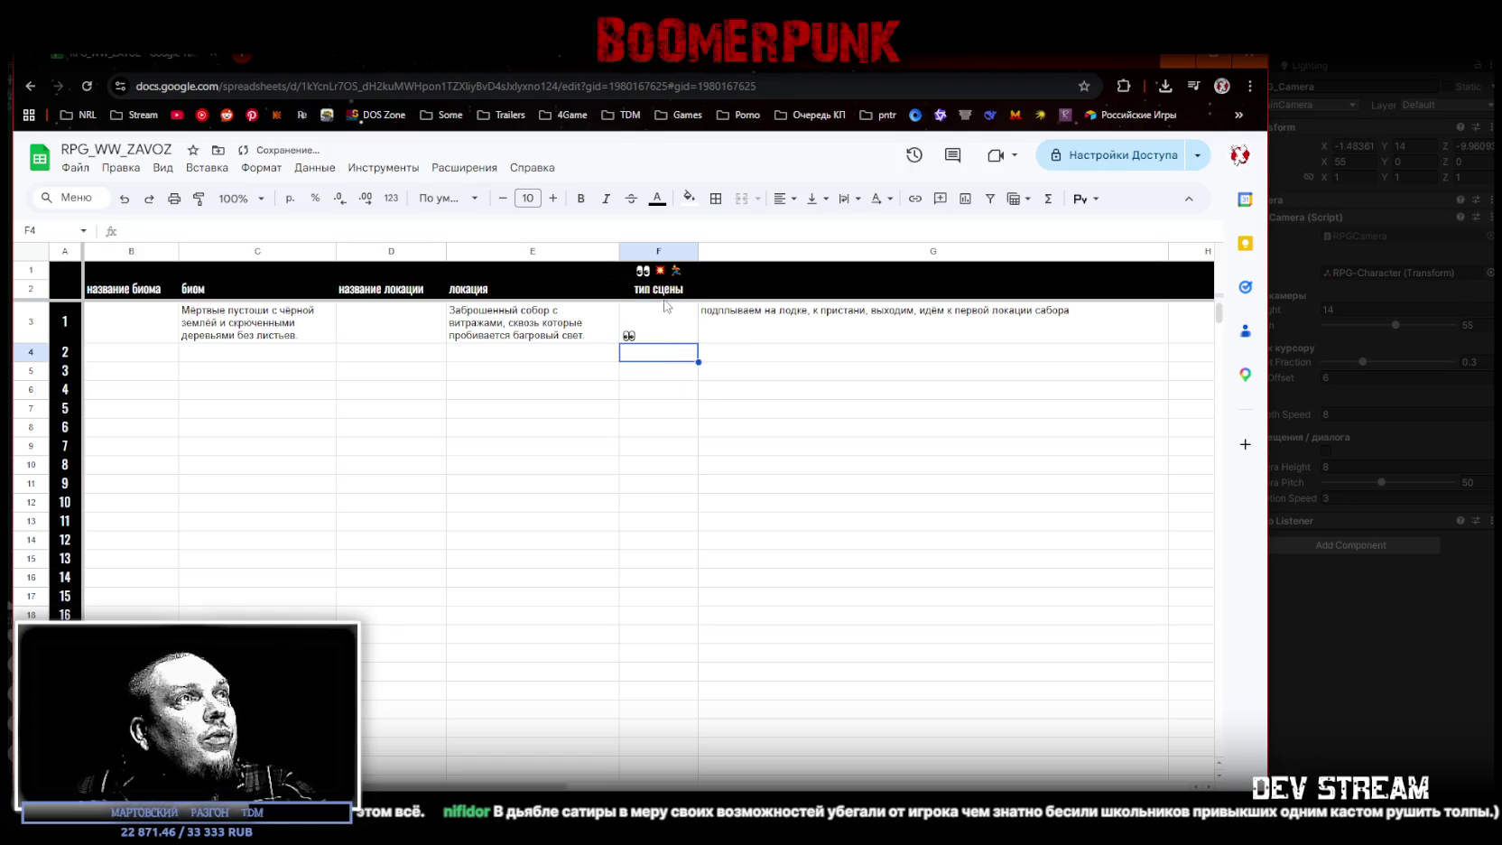
Step: Centre column F's contents horizontally and vertically
click(658, 251)
click(816, 198)
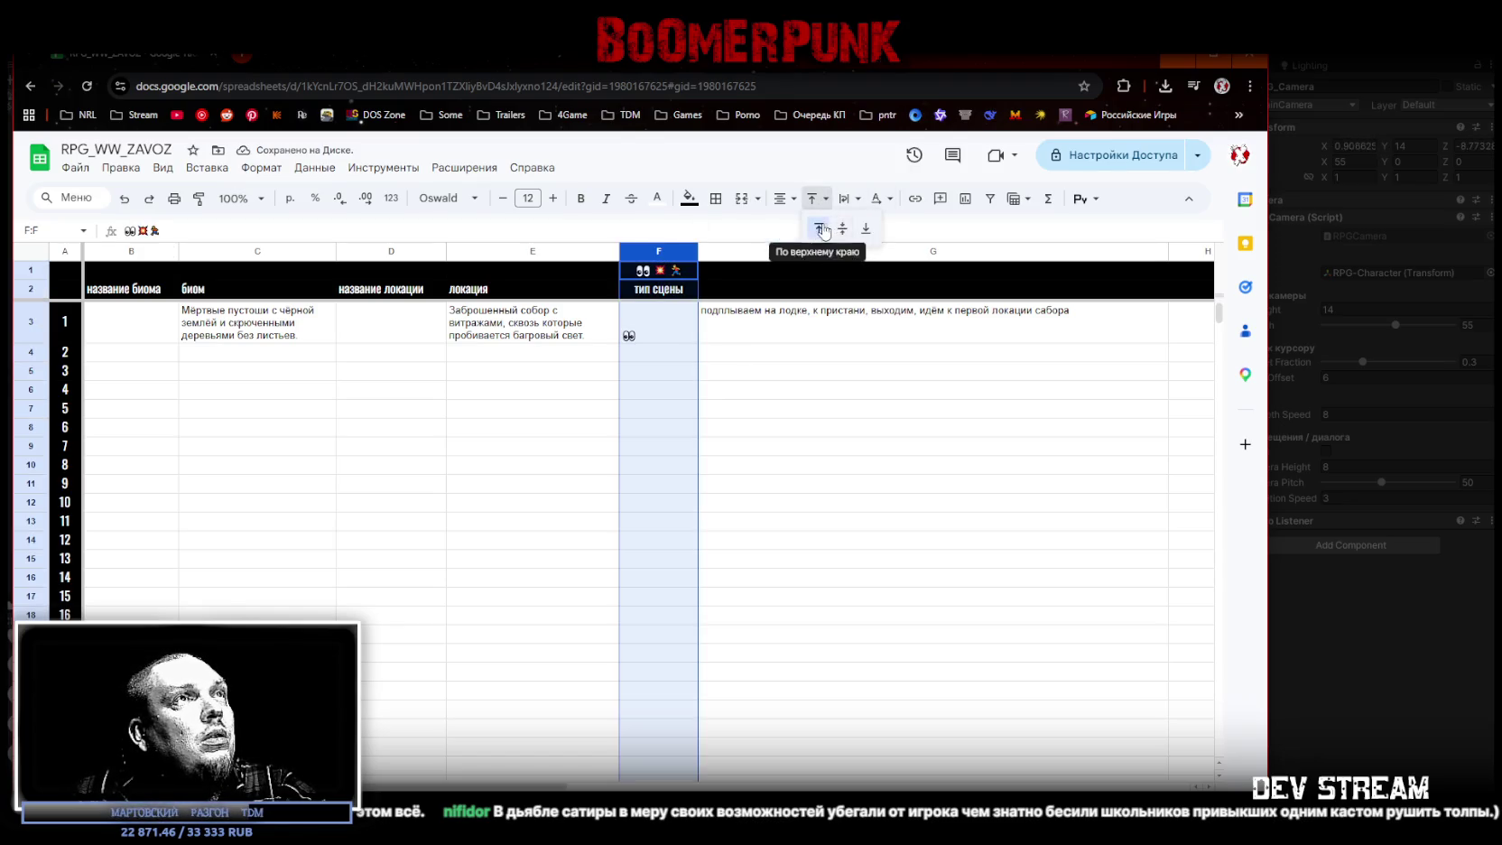
click(820, 229)
click(781, 199)
click(806, 227)
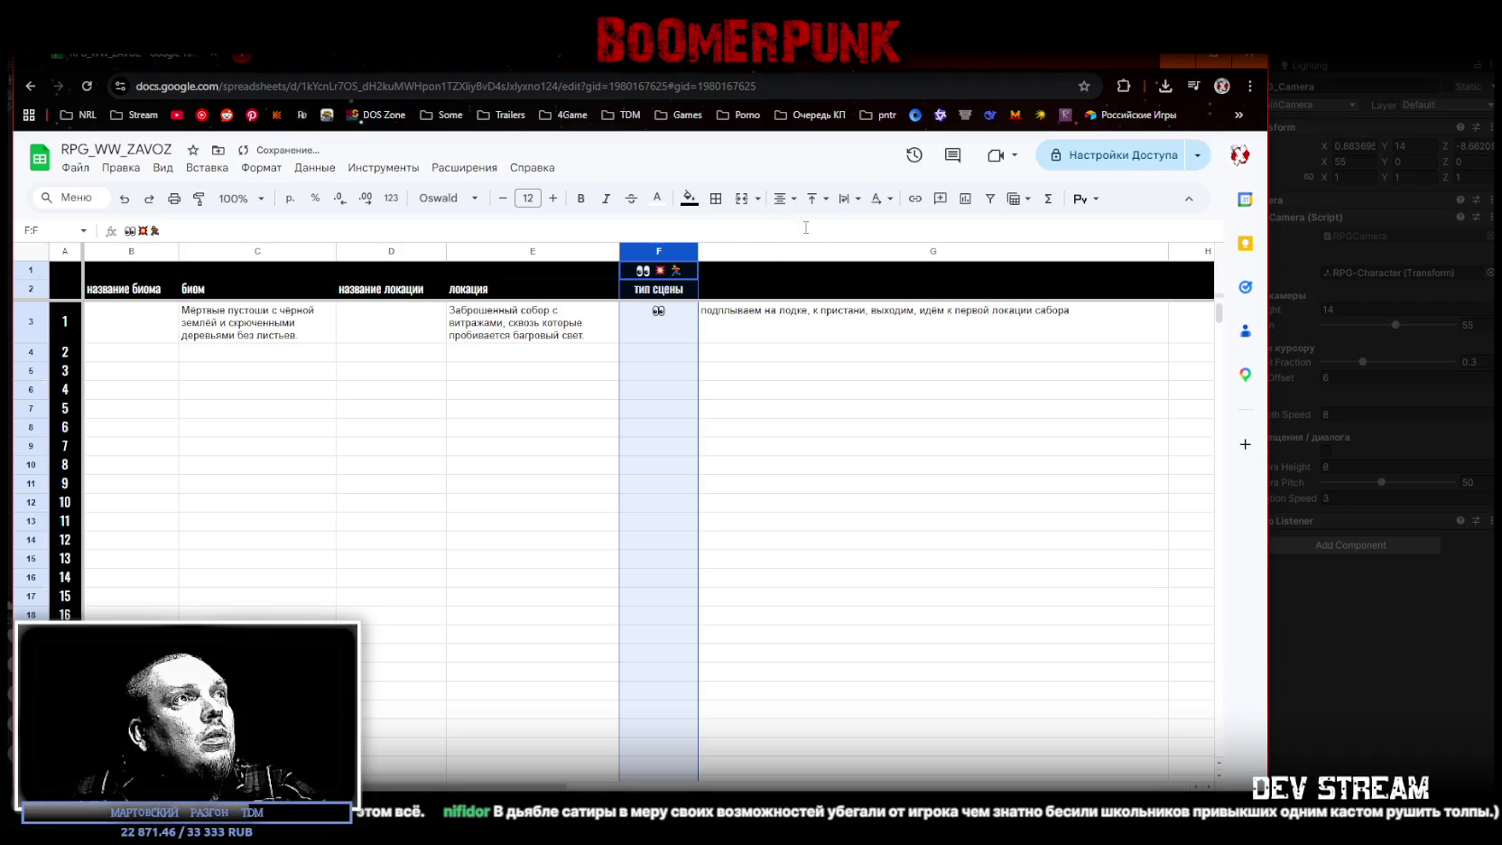
click(665, 333)
click(658, 354)
click(676, 319)
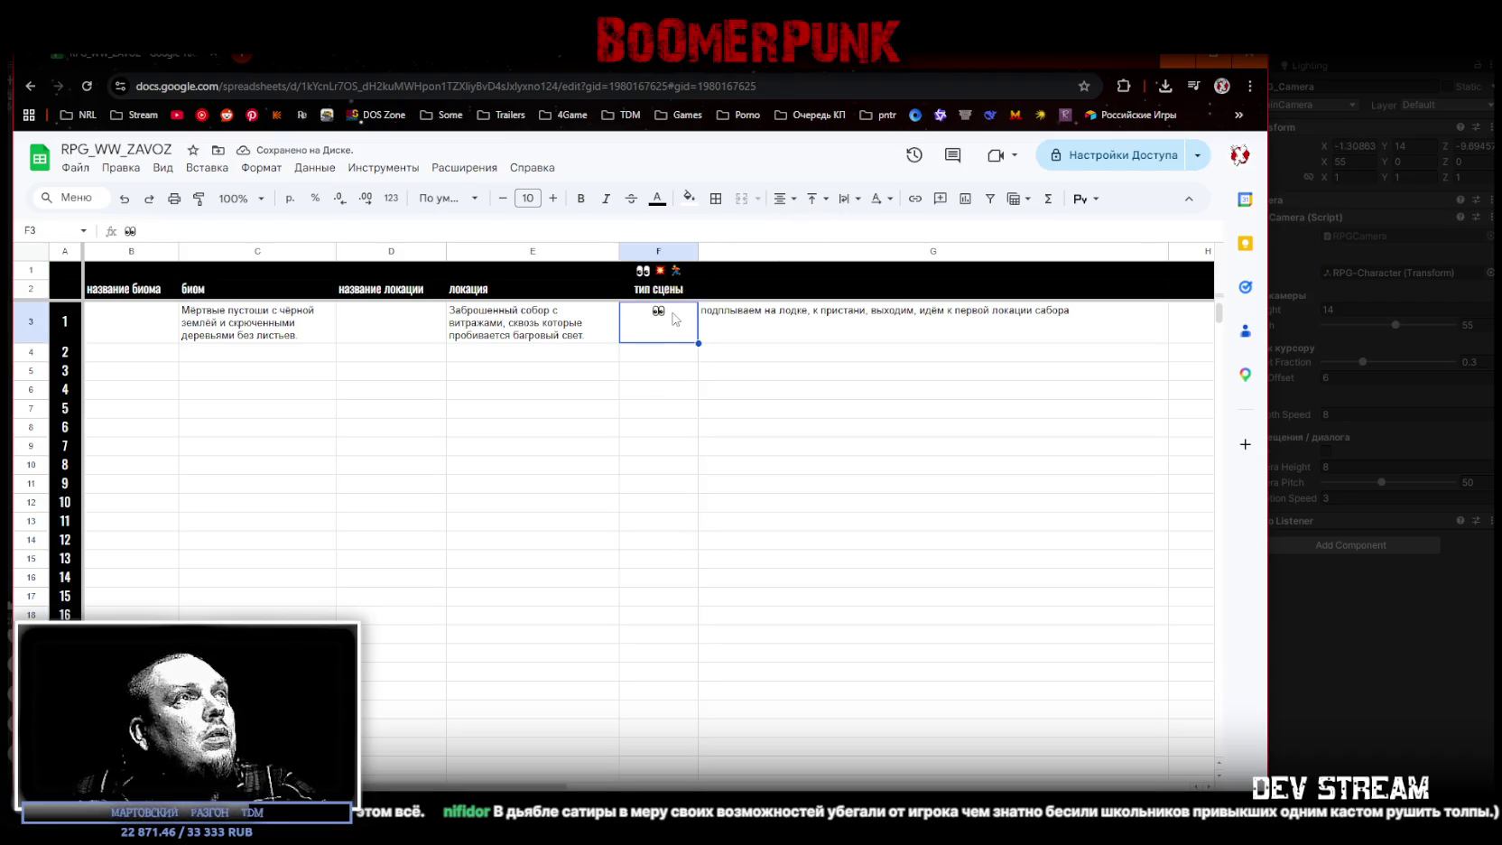
click(648, 275)
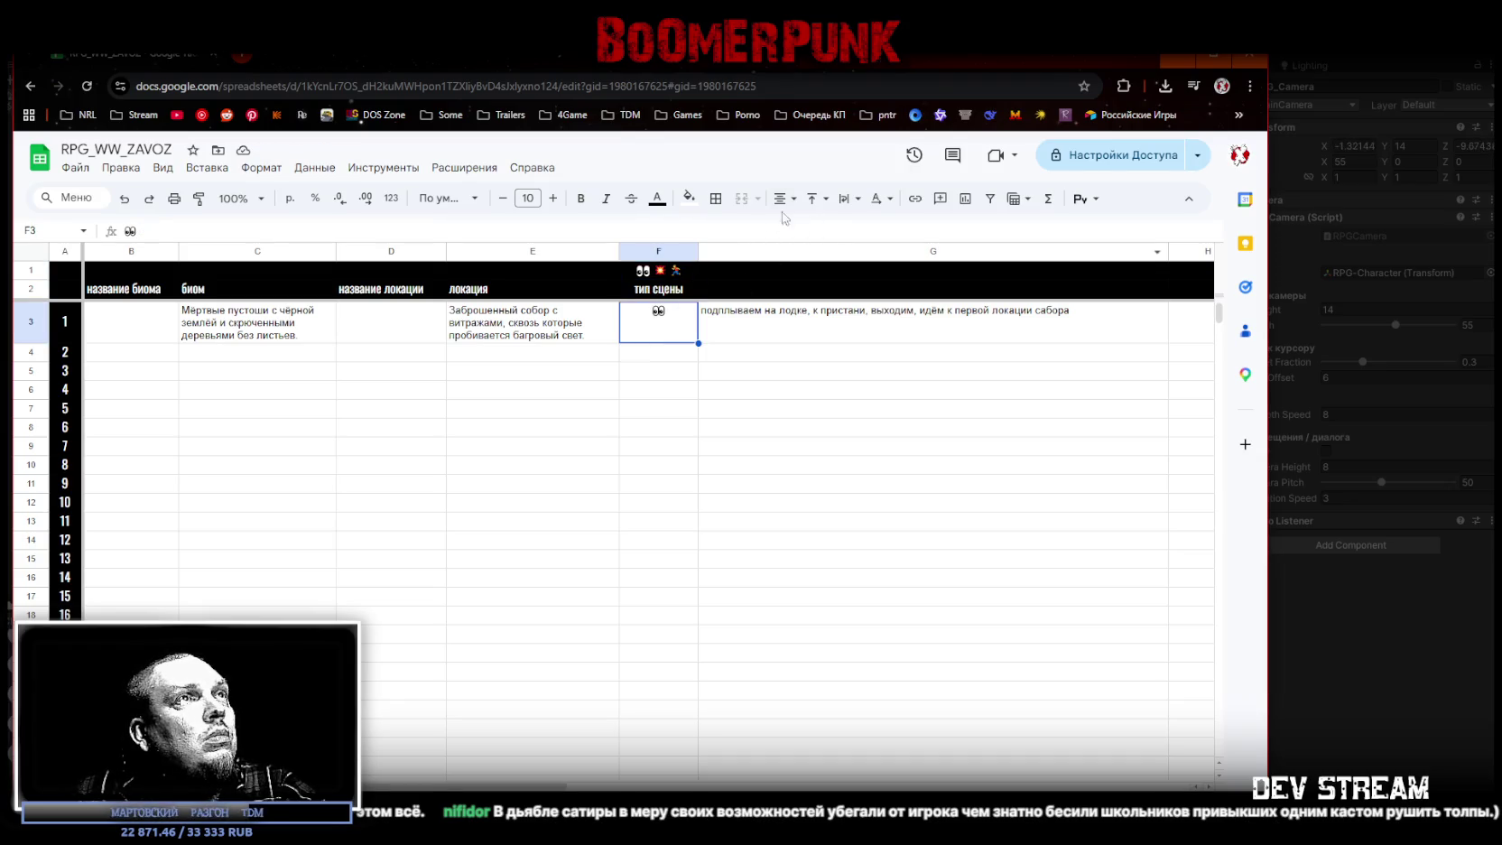
click(658, 253)
click(832, 202)
click(838, 224)
Step: Check the column F and G cells, then re-edit the F1 emoji header and G3 description
click(663, 331)
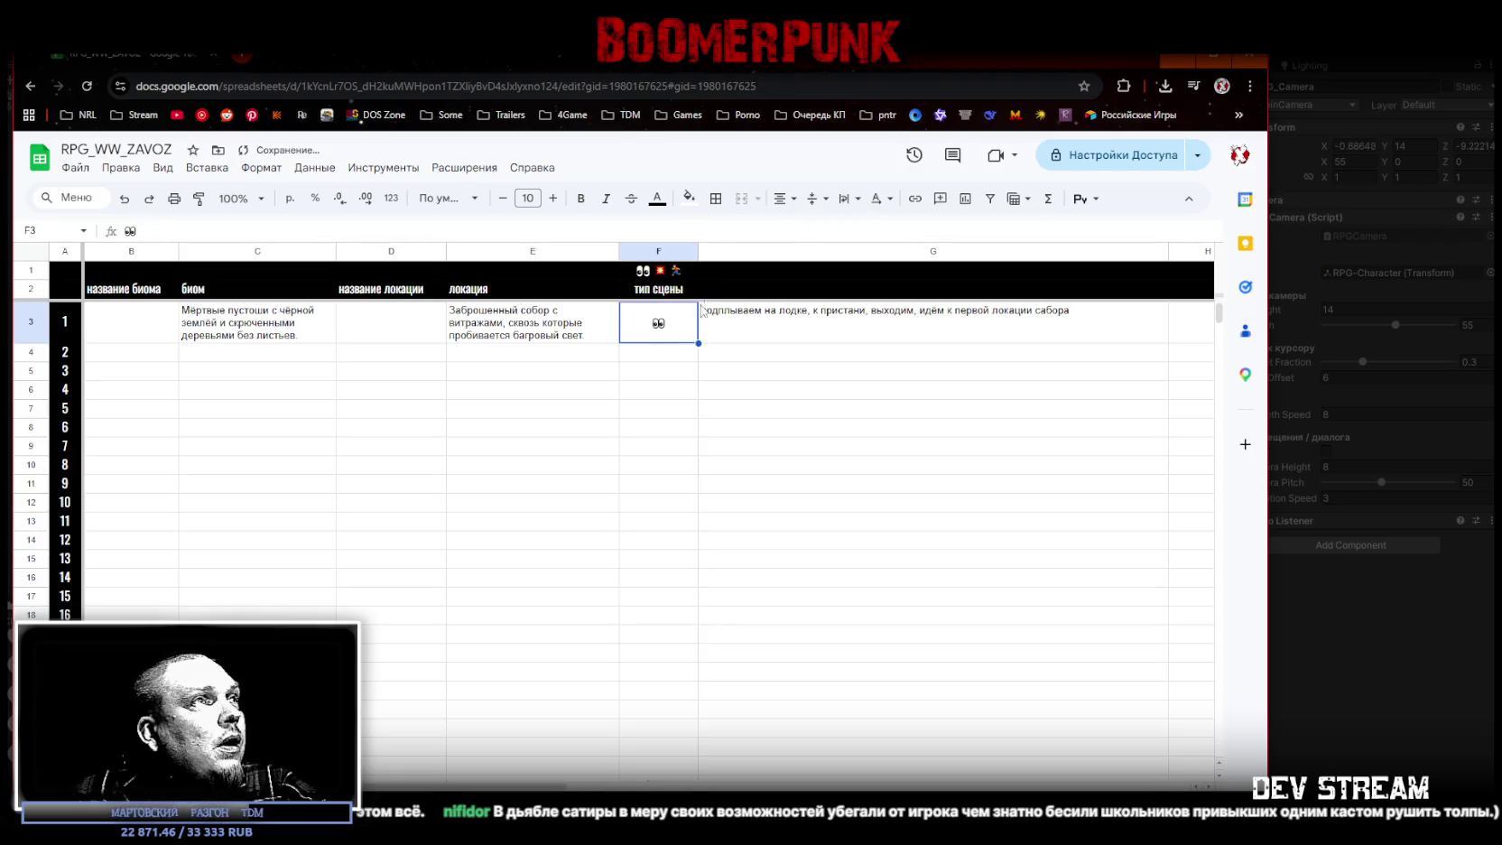
click(666, 357)
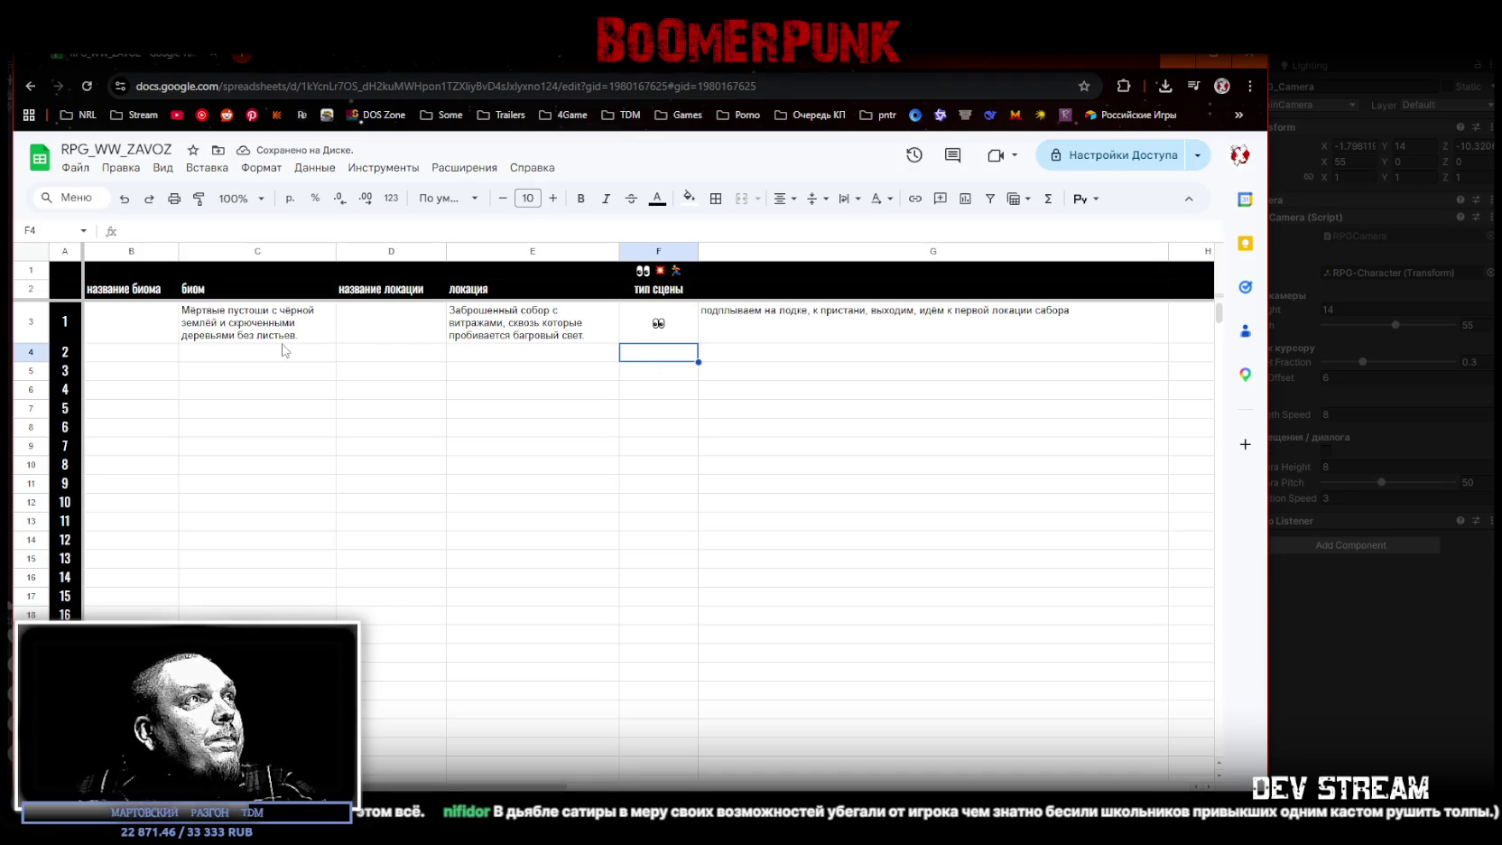
click(762, 360)
click(758, 337)
click(751, 357)
click(668, 273)
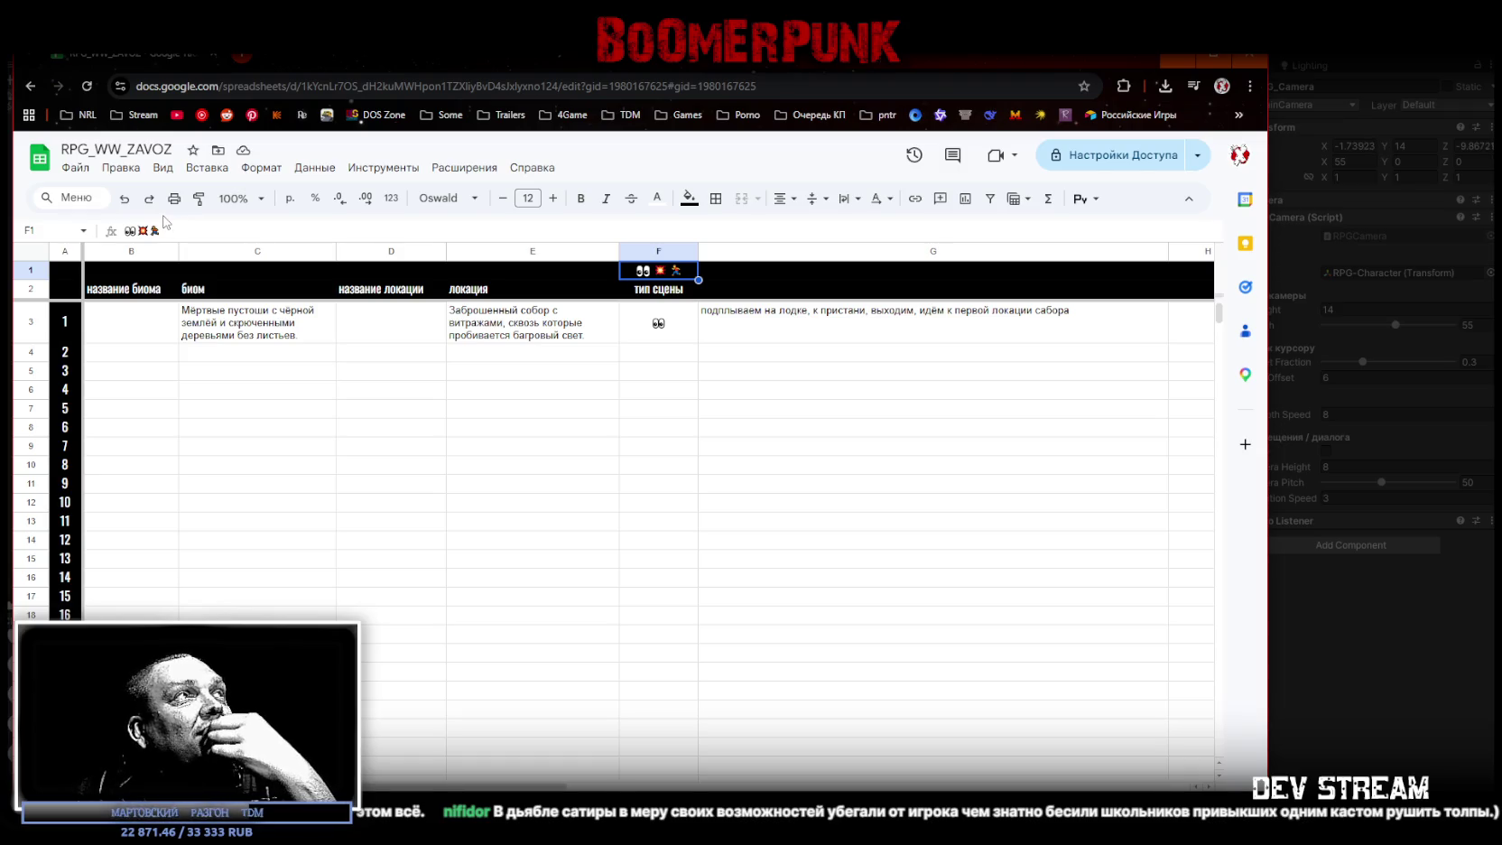
double_click(131, 231)
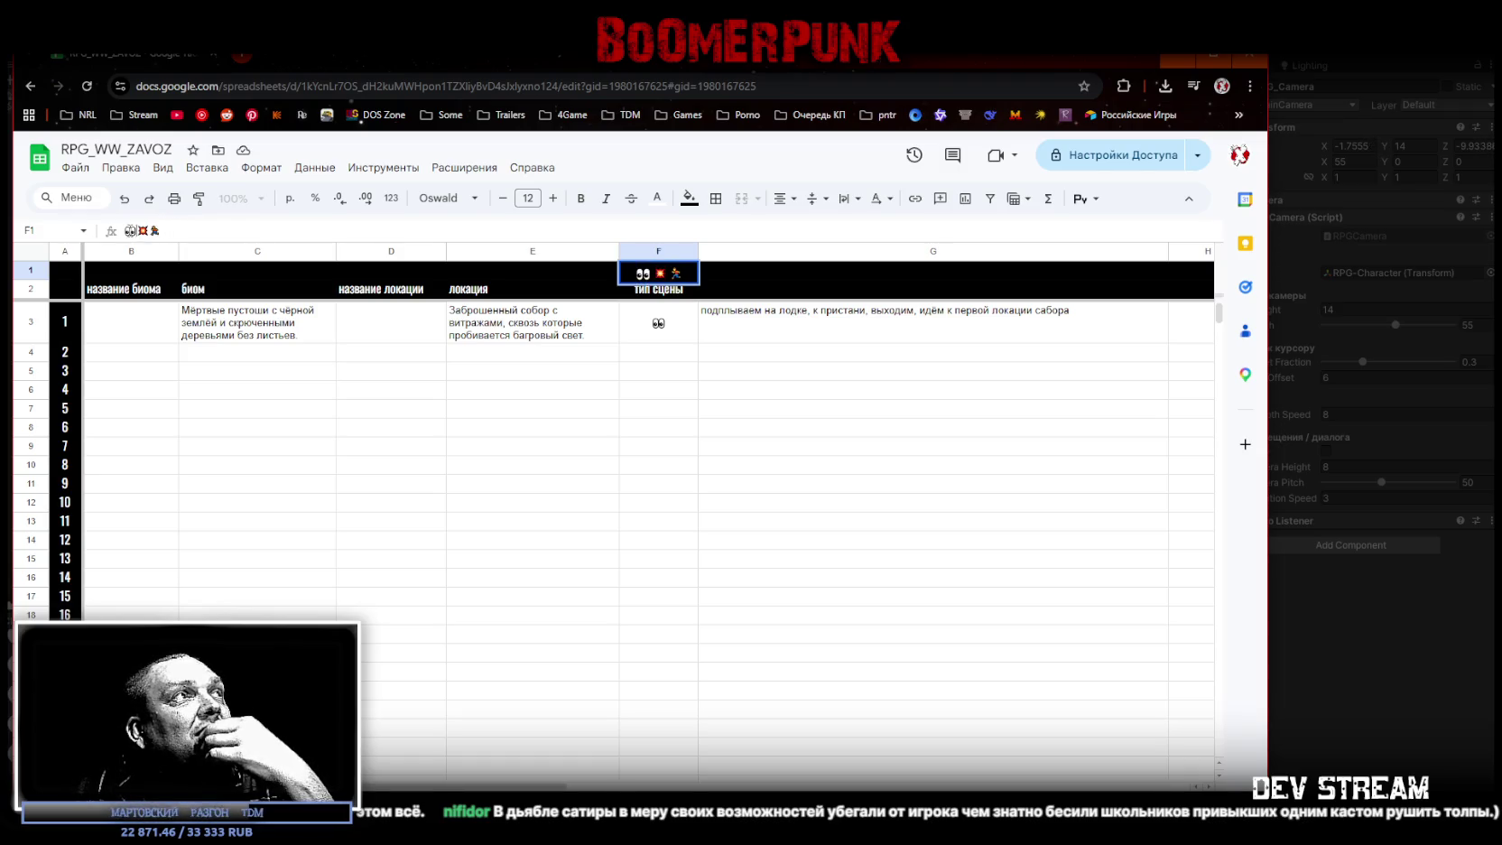
click(659, 350)
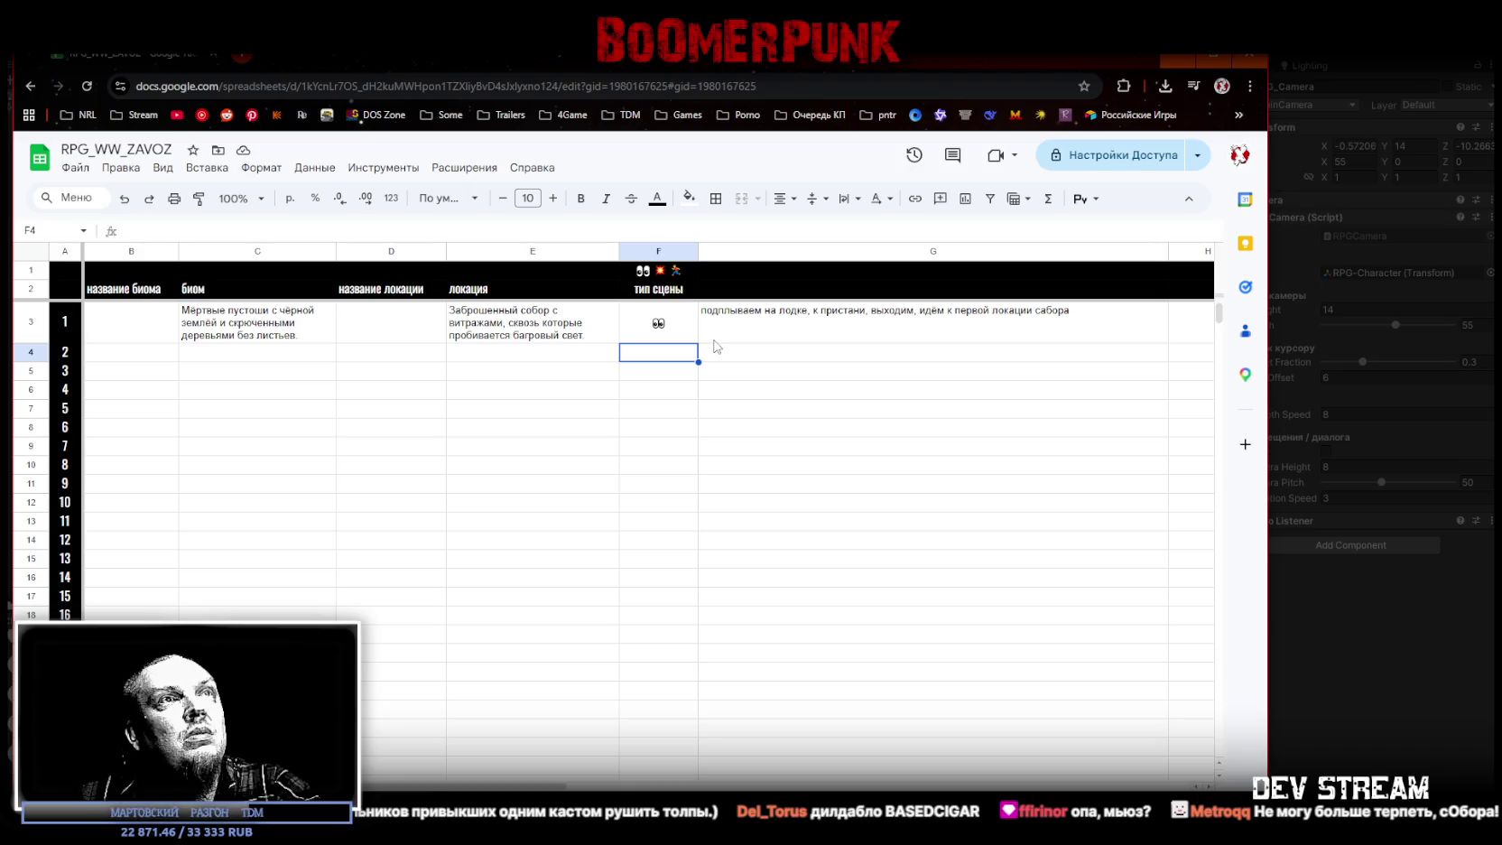
click(1045, 325)
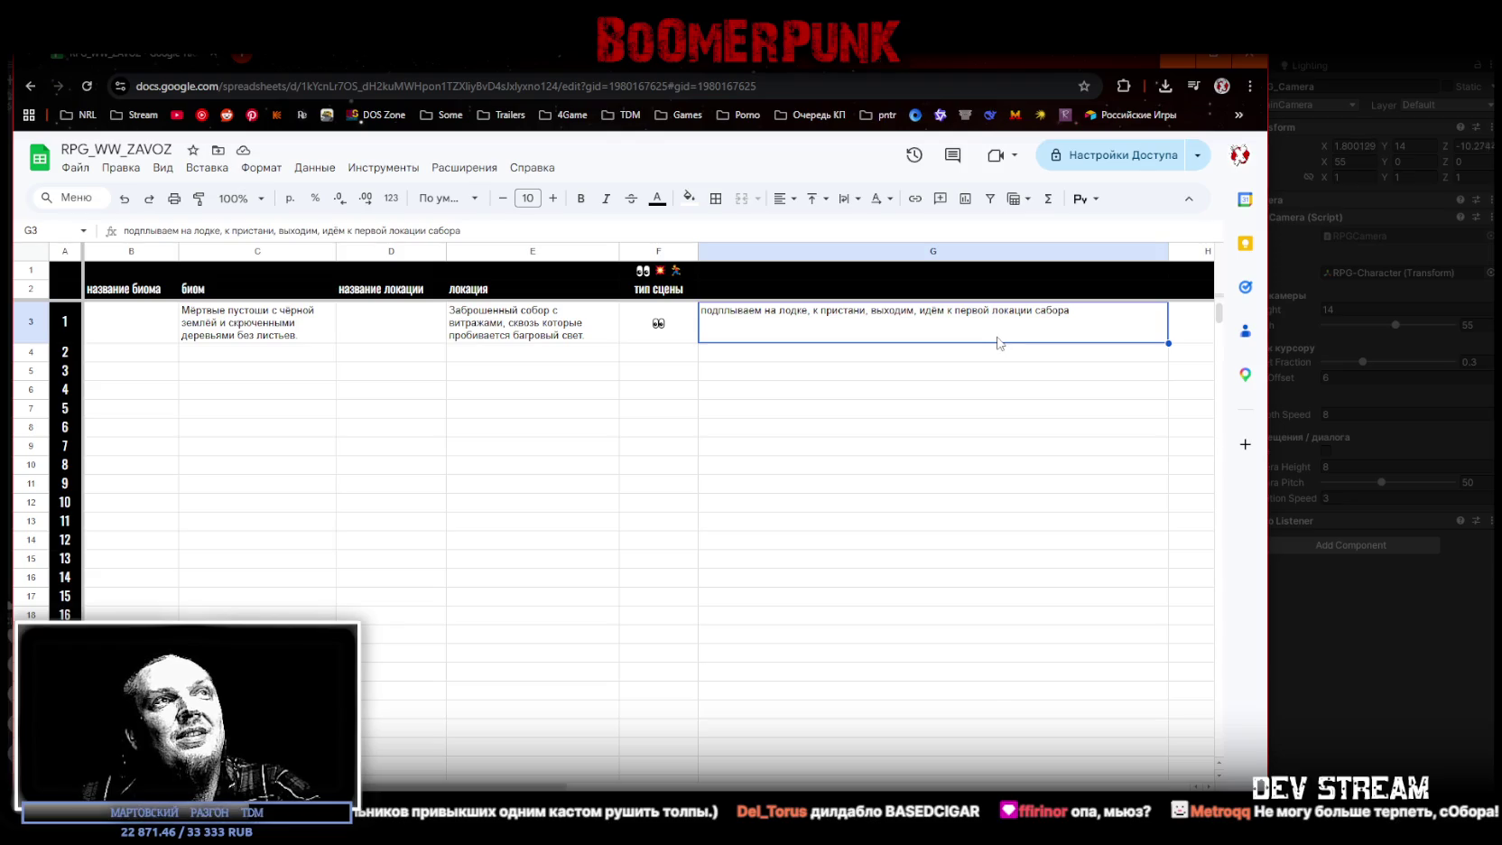
double_click(1020, 325)
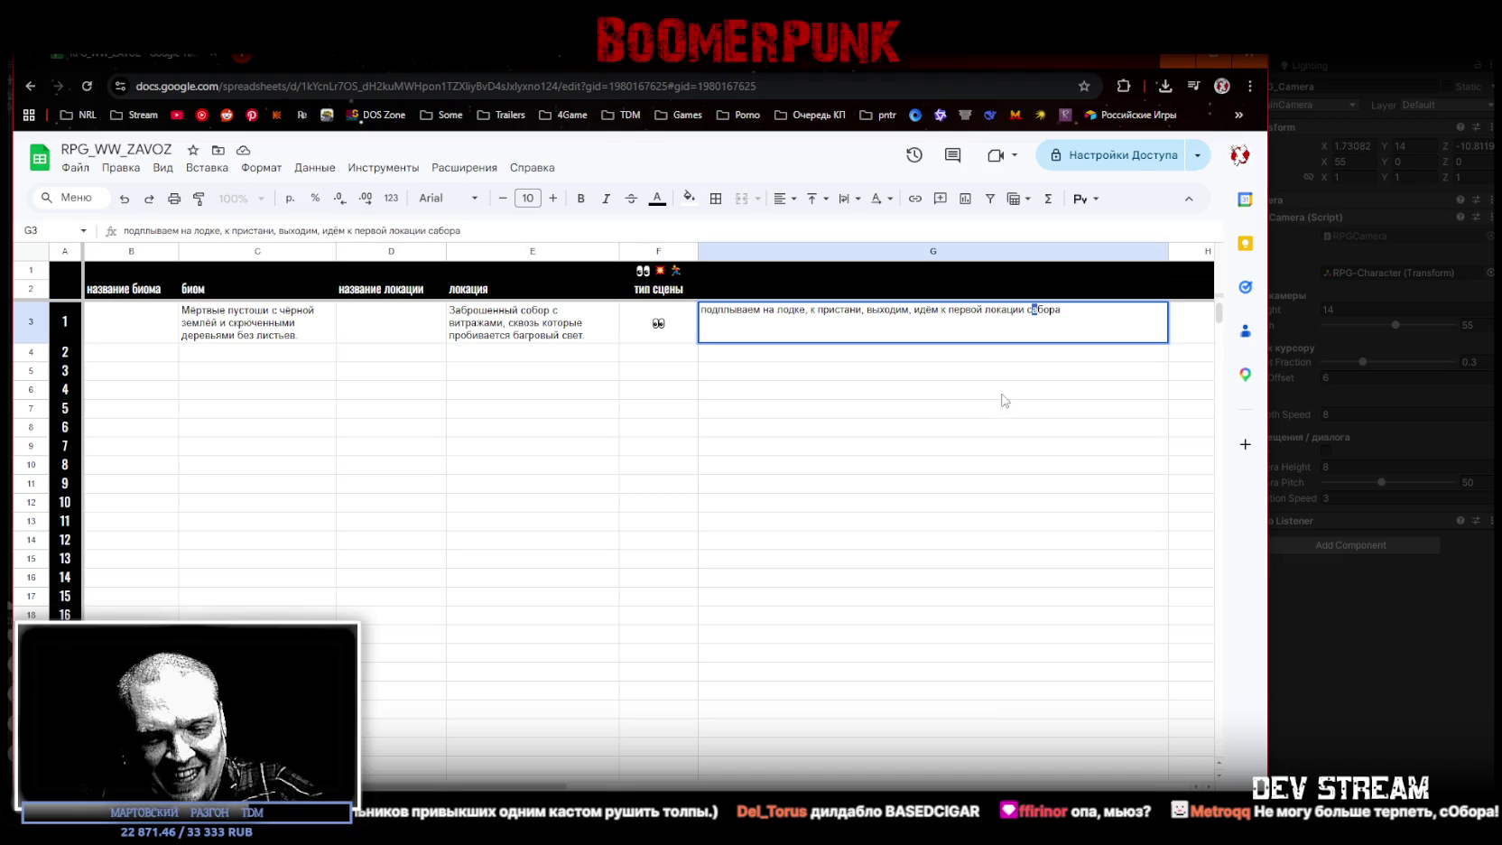
click(872, 449)
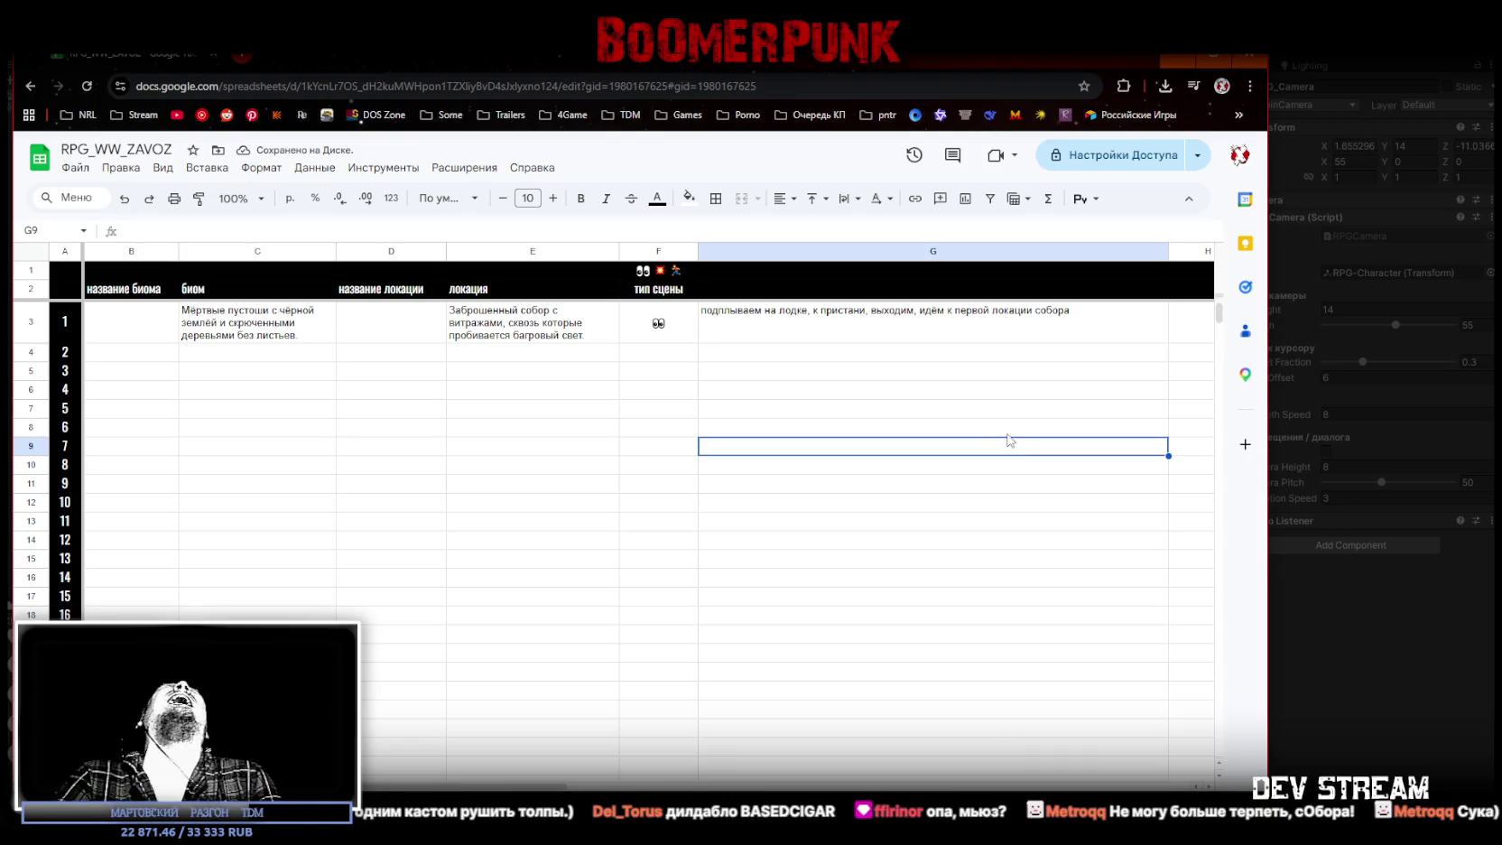
Step: Look over cells G3, G4, C5 and F4, then revisit the F1 emoji header
click(747, 340)
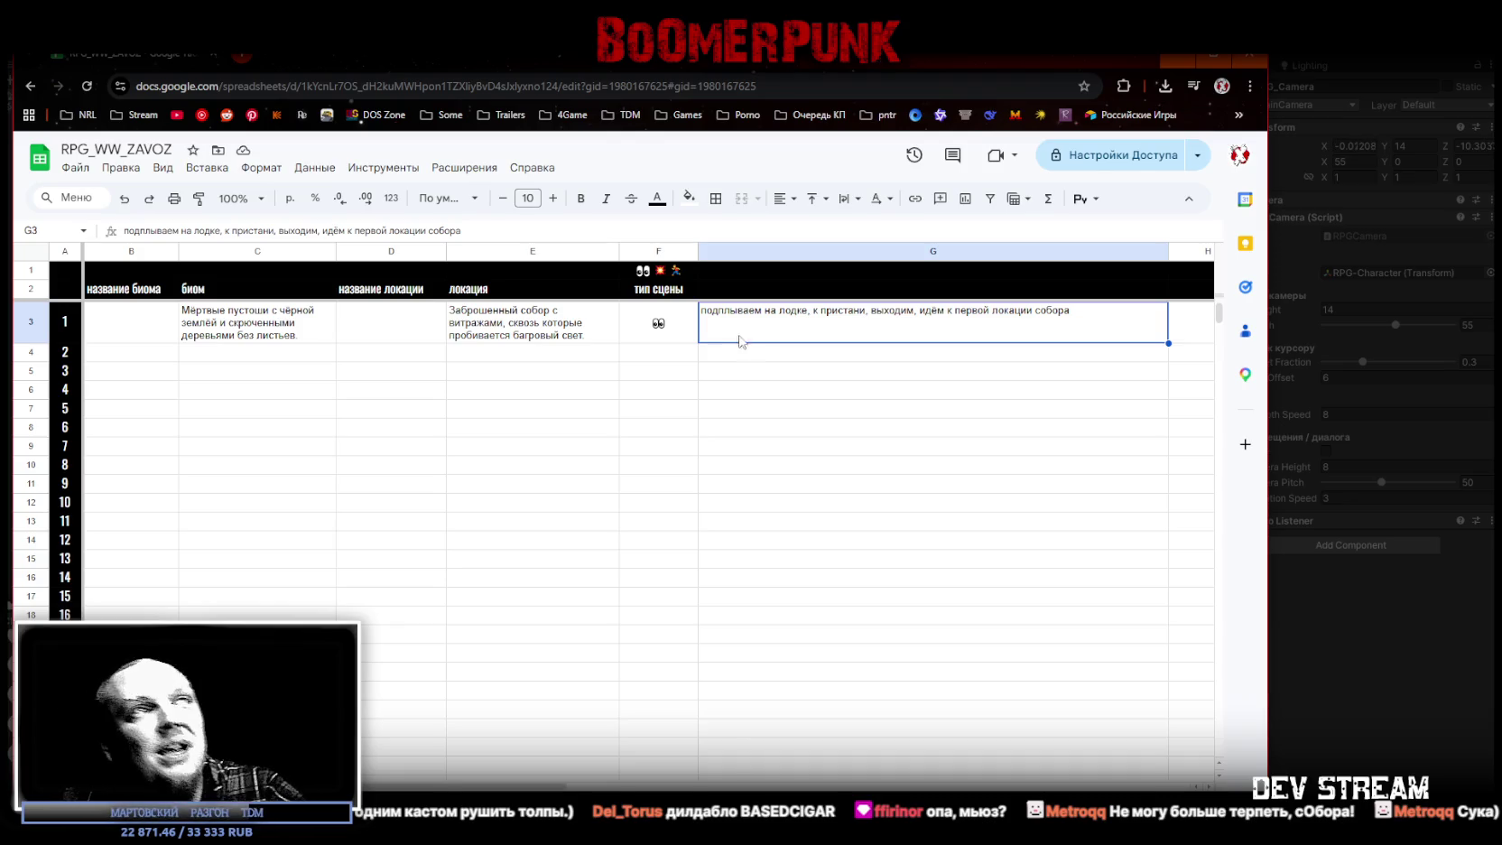
click(723, 359)
click(314, 378)
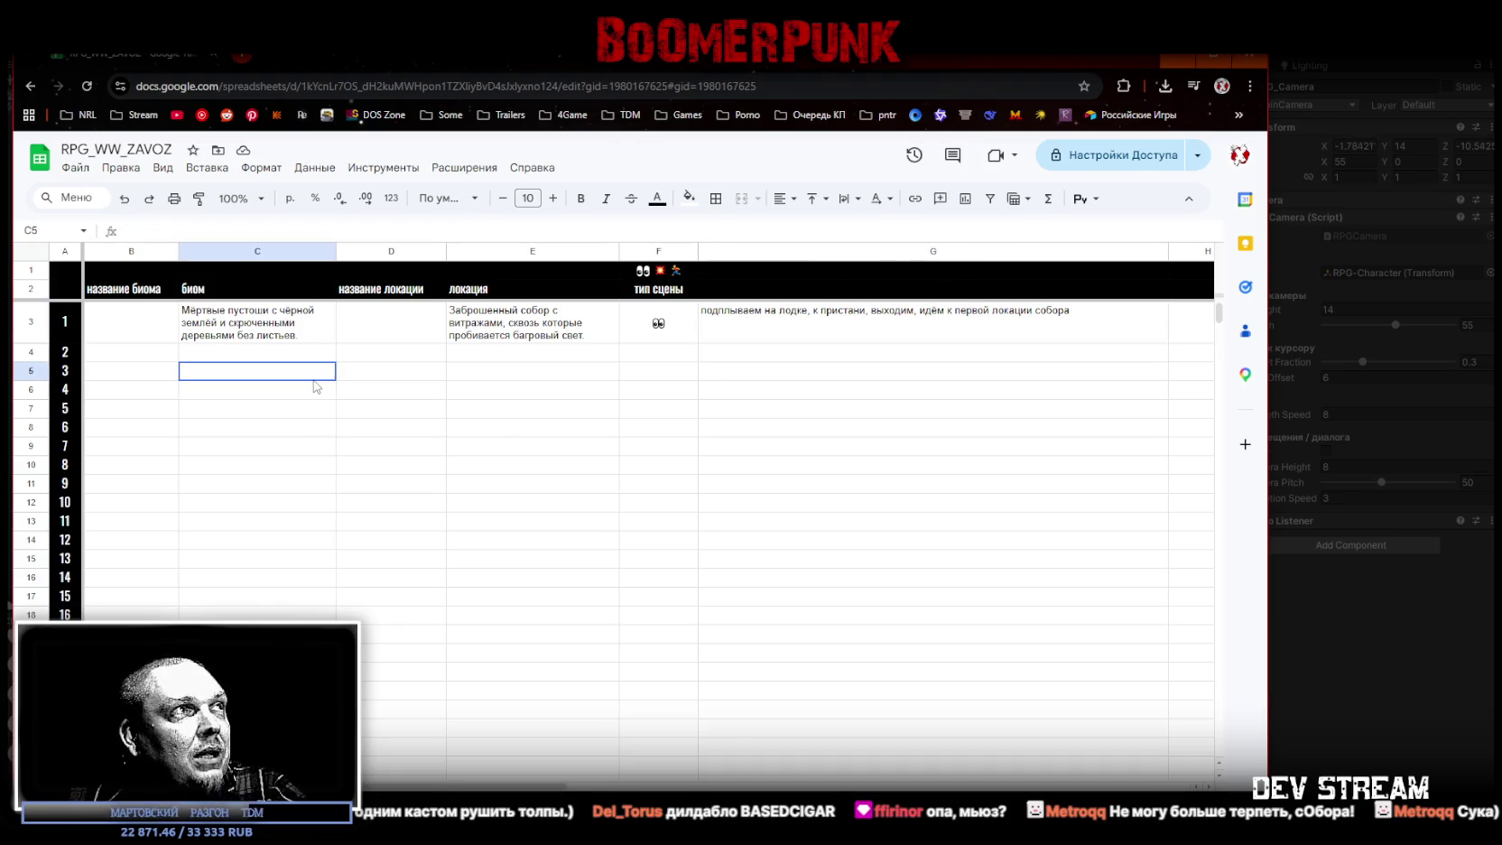
click(654, 355)
click(746, 360)
click(658, 270)
click(170, 229)
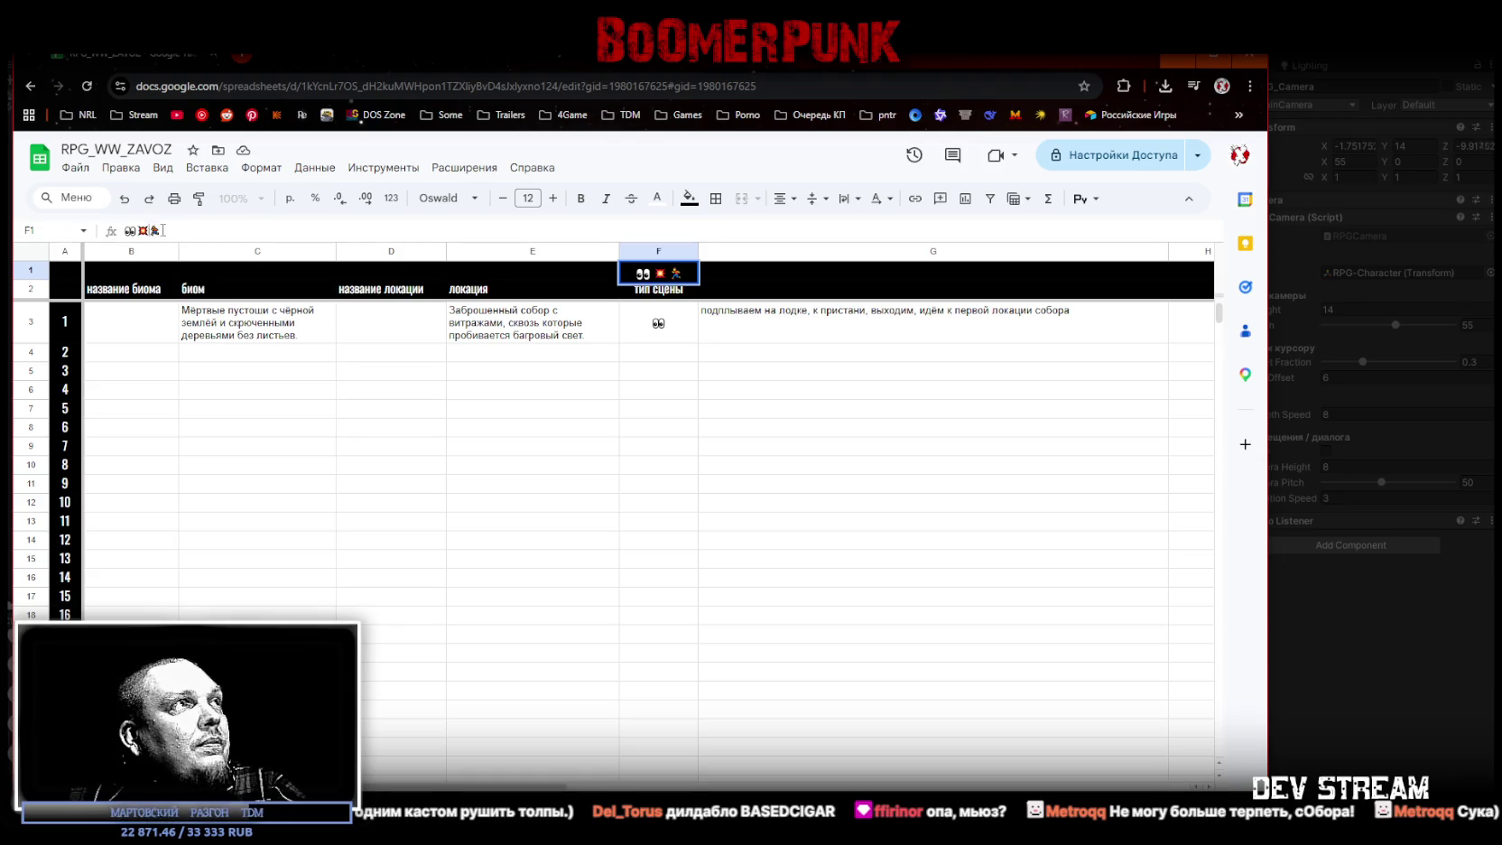
click(652, 356)
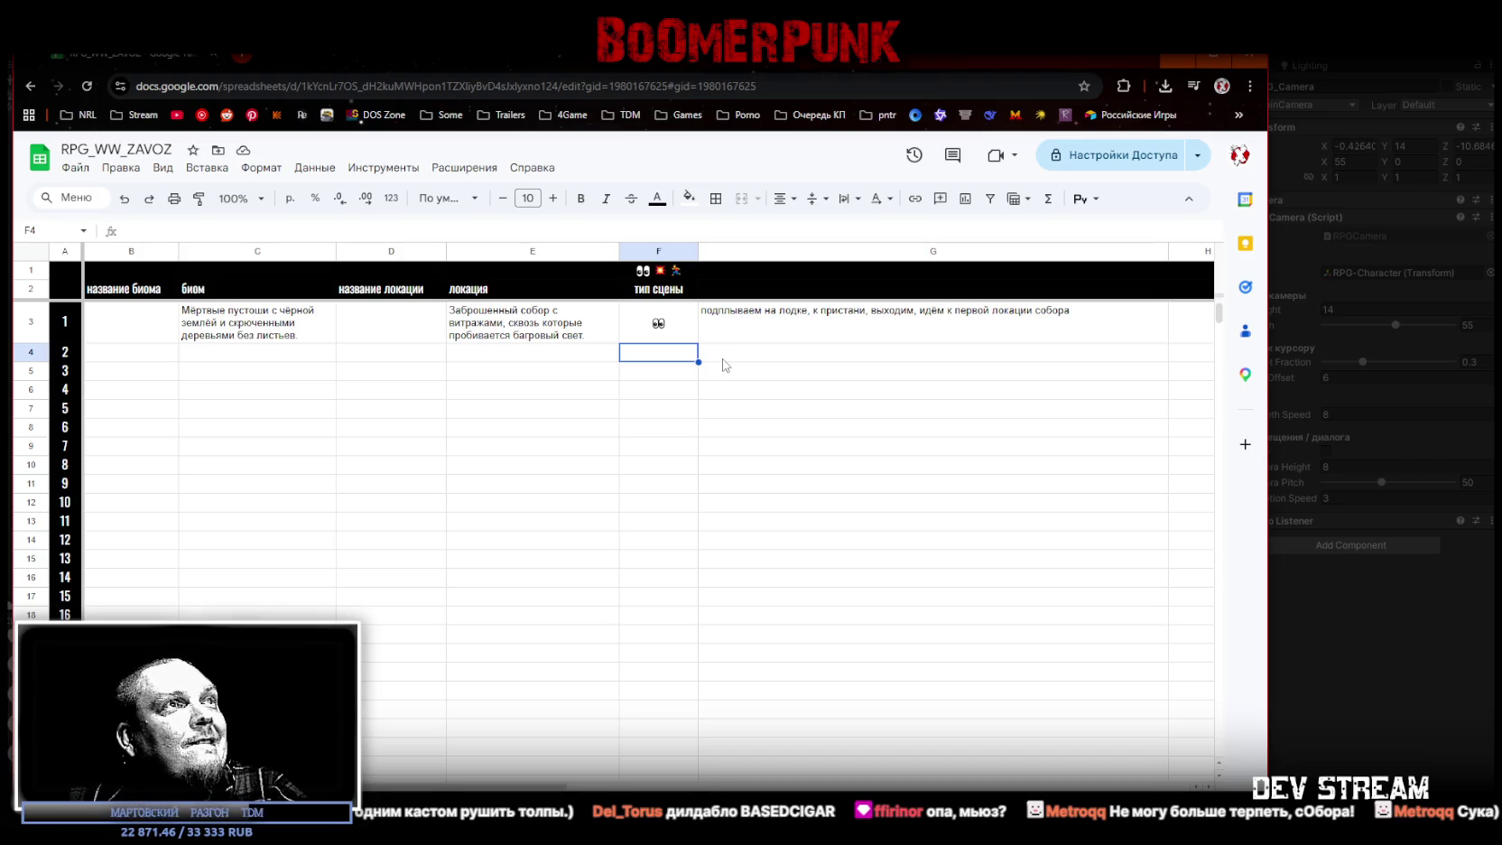
Step: Review F3 and E3, then open G3's description in the formula bar to extend it
click(646, 325)
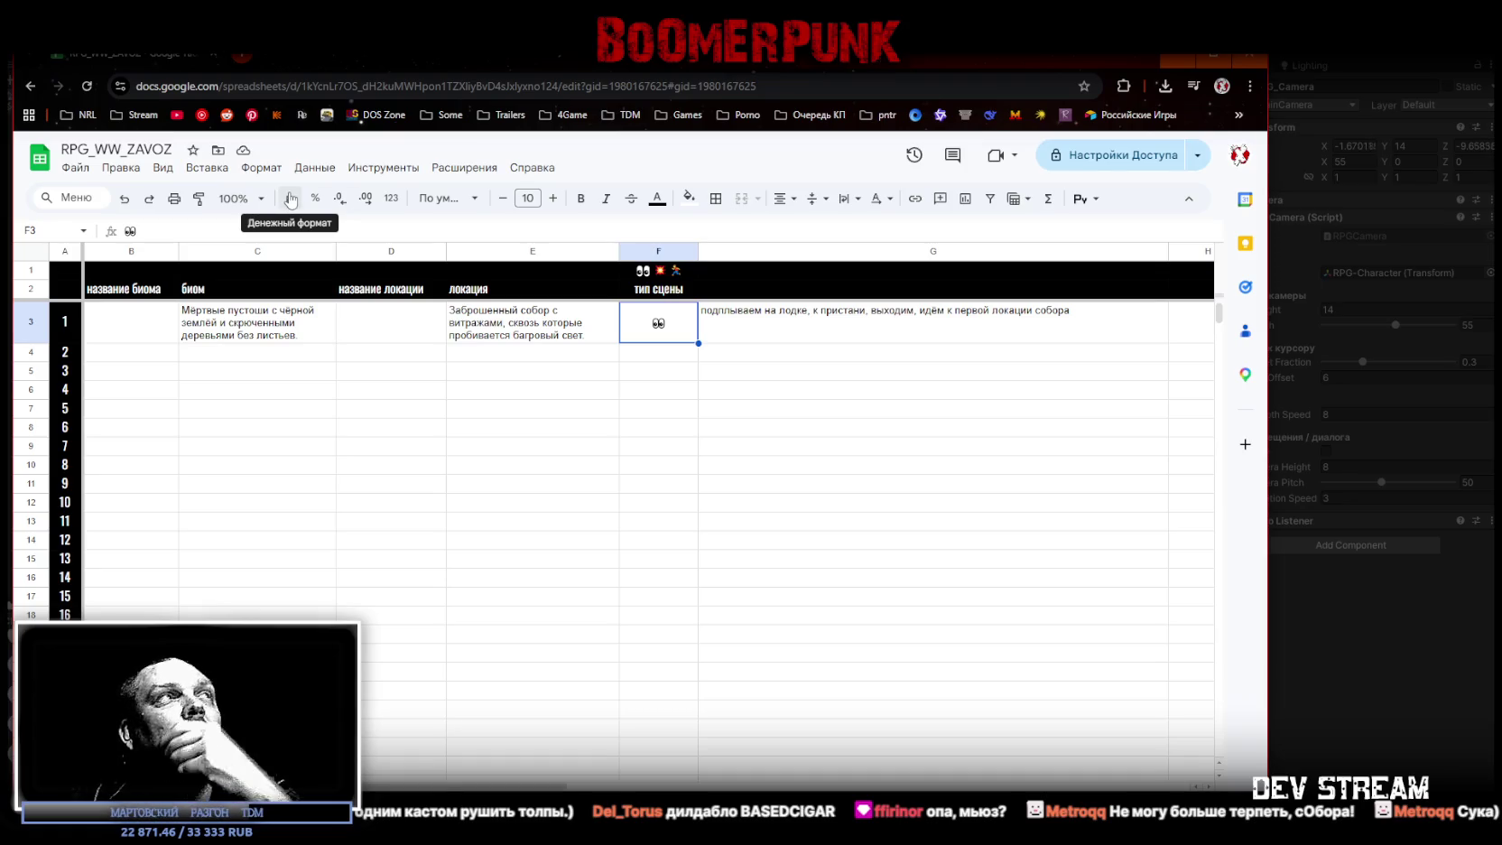
click(738, 360)
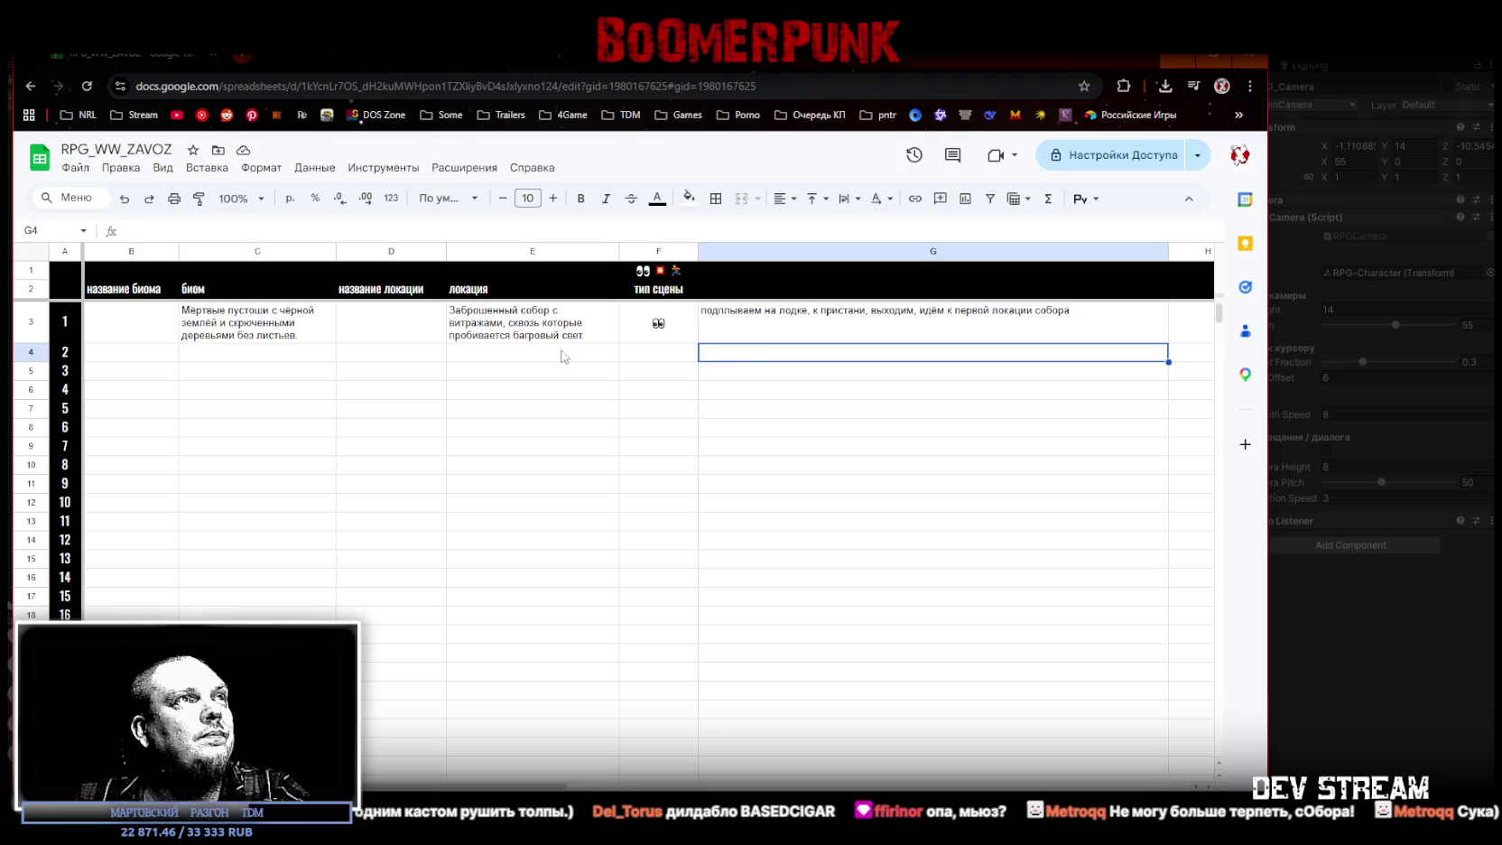
click(531, 338)
click(719, 360)
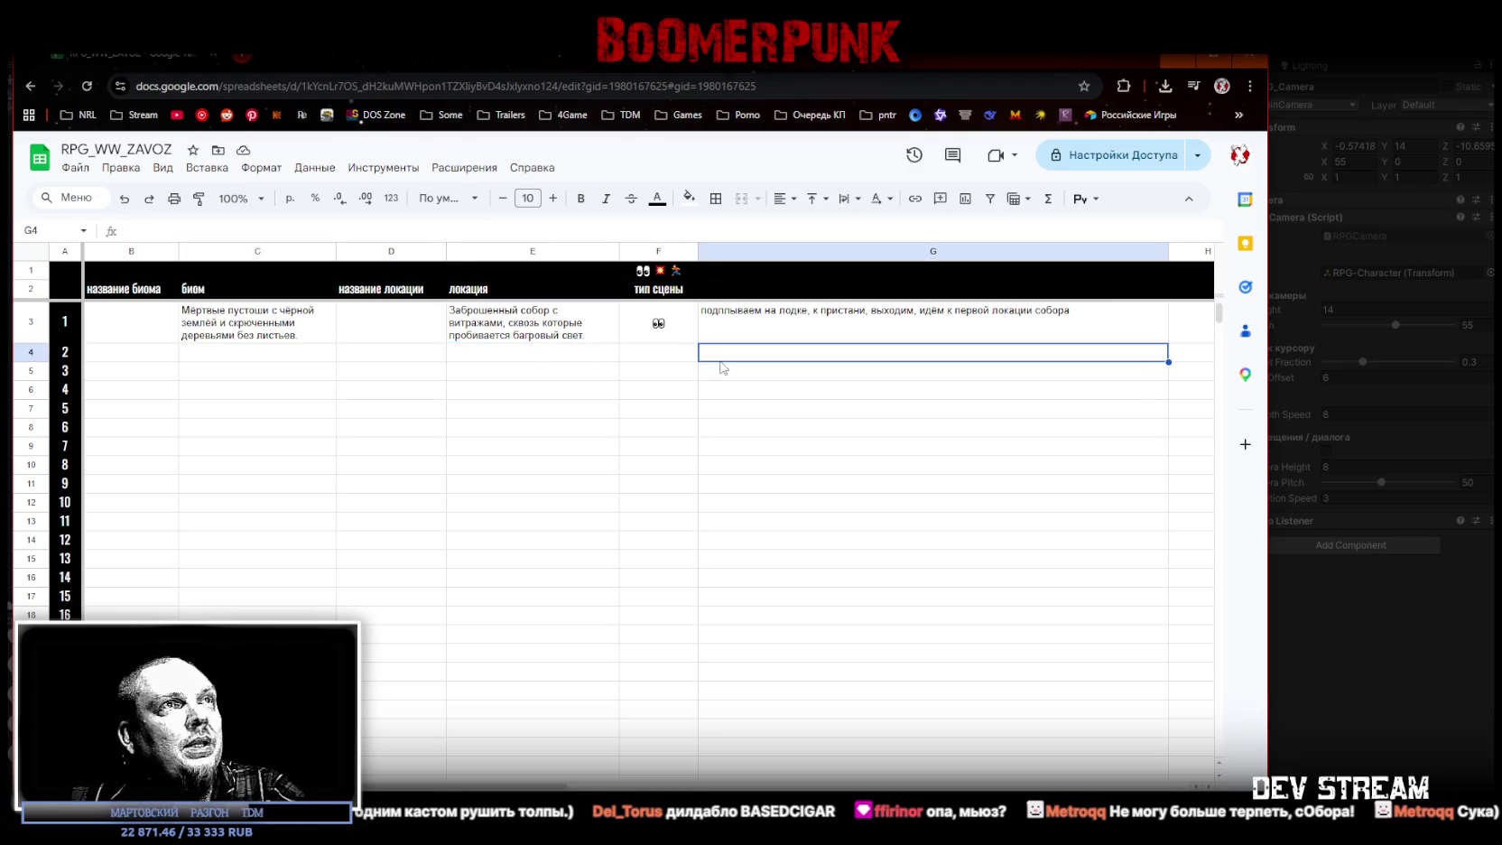
click(729, 332)
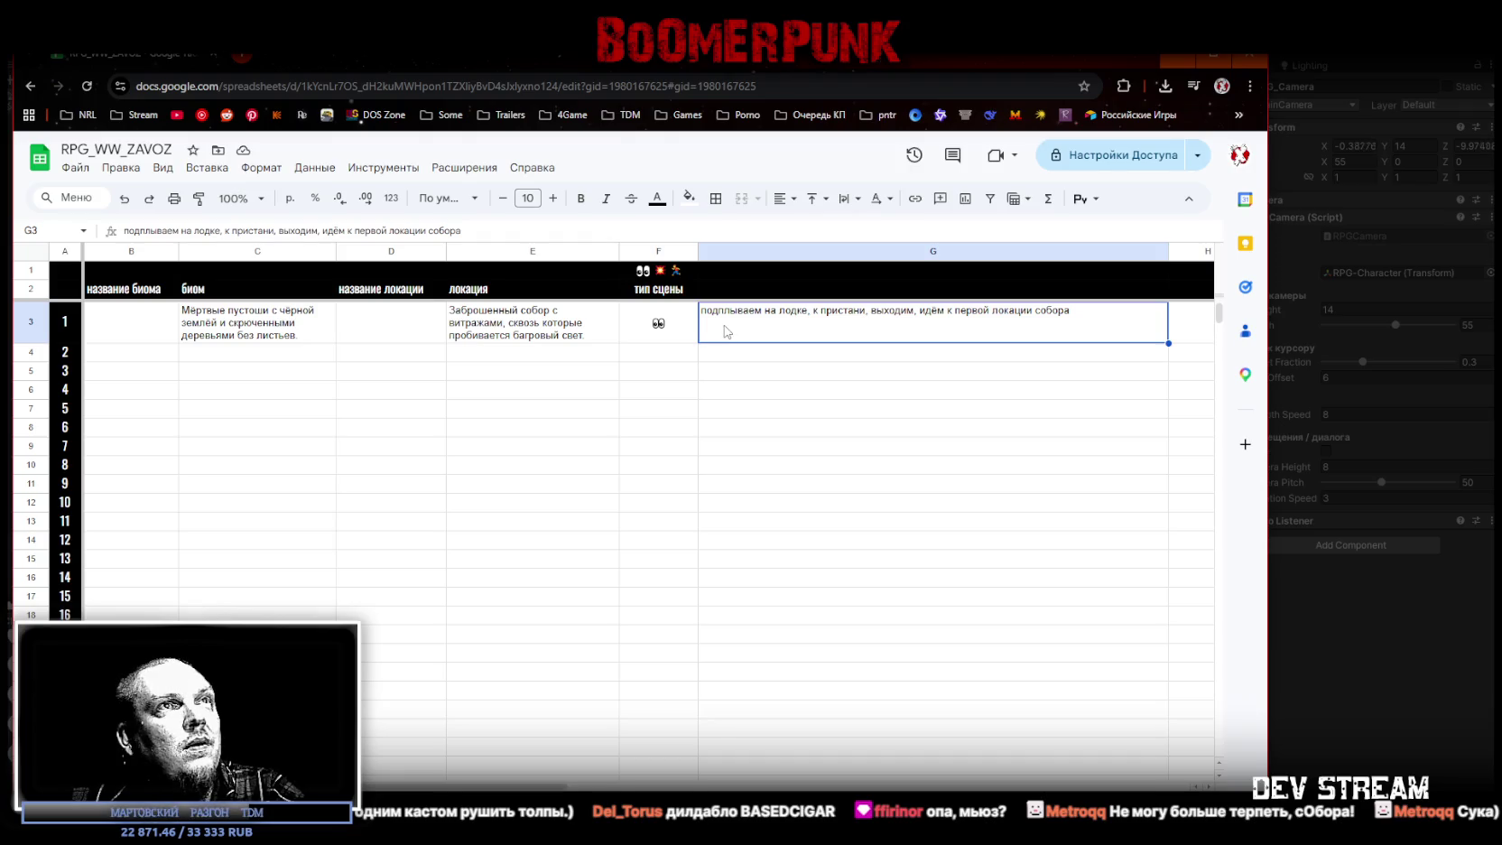
click(506, 232)
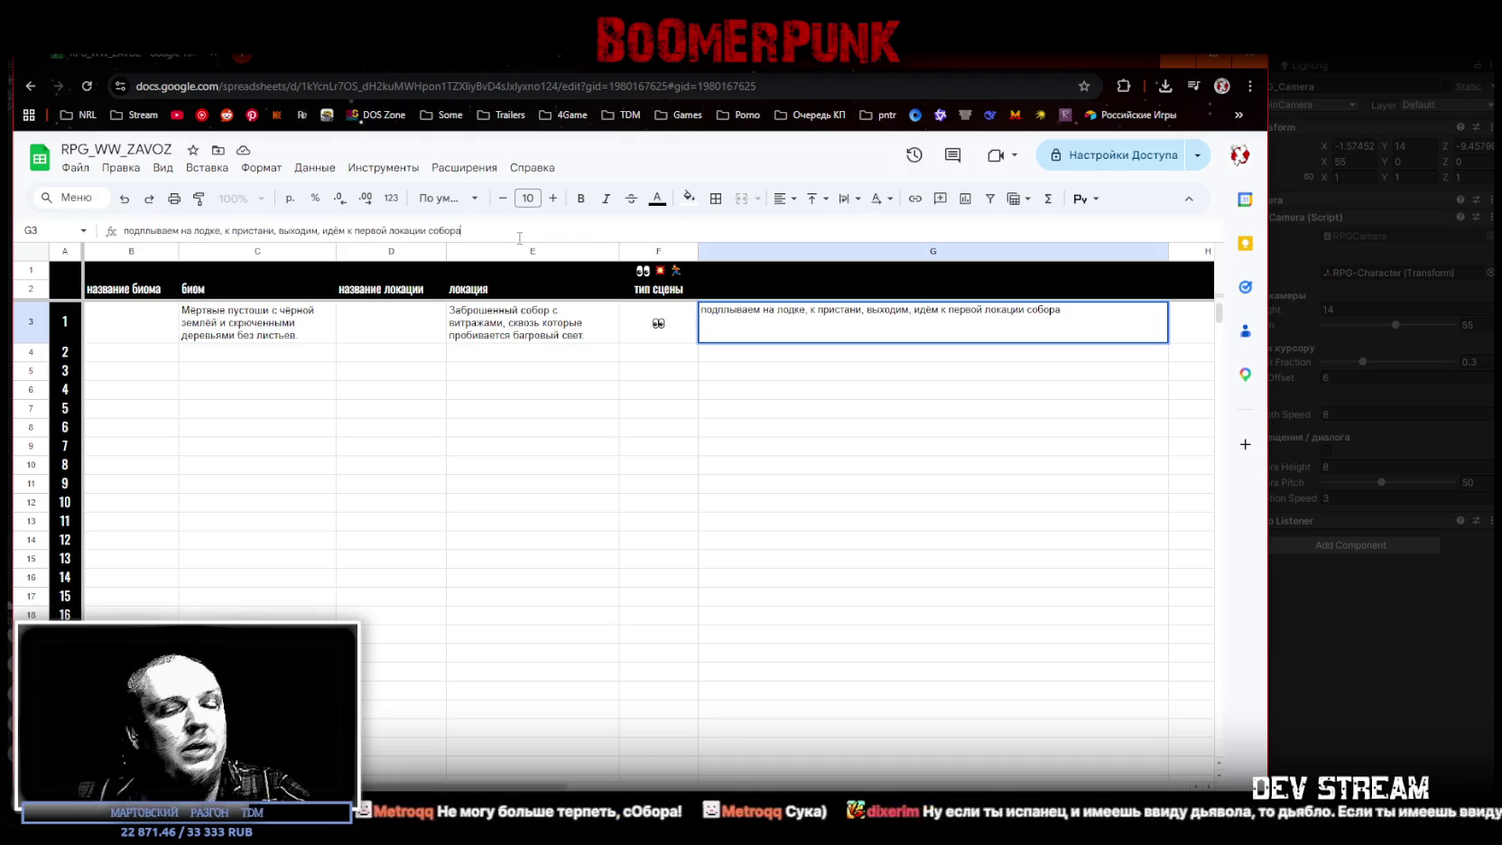
Step: Append talking with the pastor, getting a weapon, absorbing lore and receiving the first quest to G3
text(, каляка)
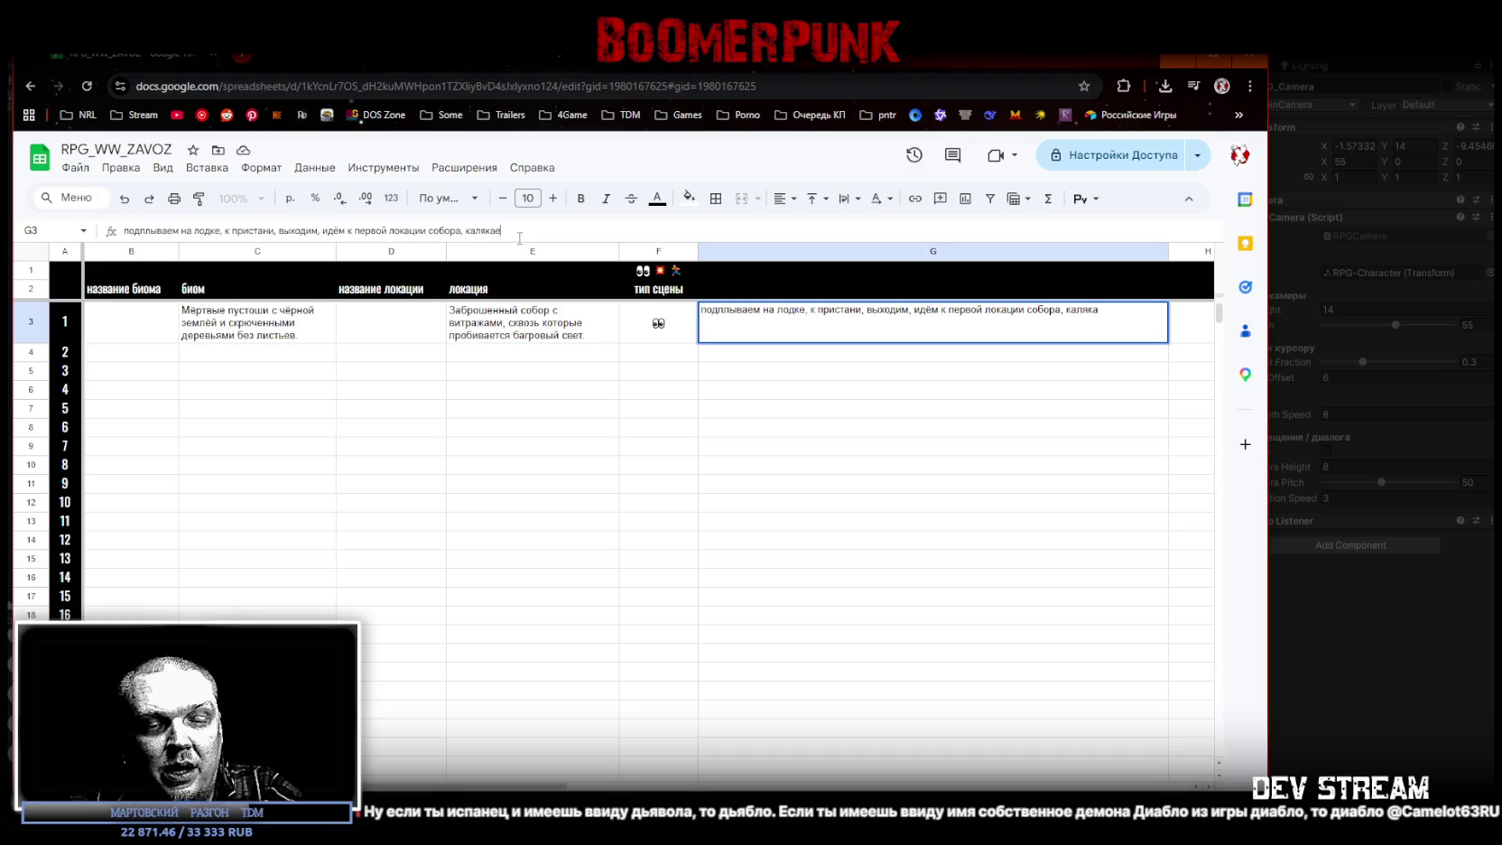
text( дед)
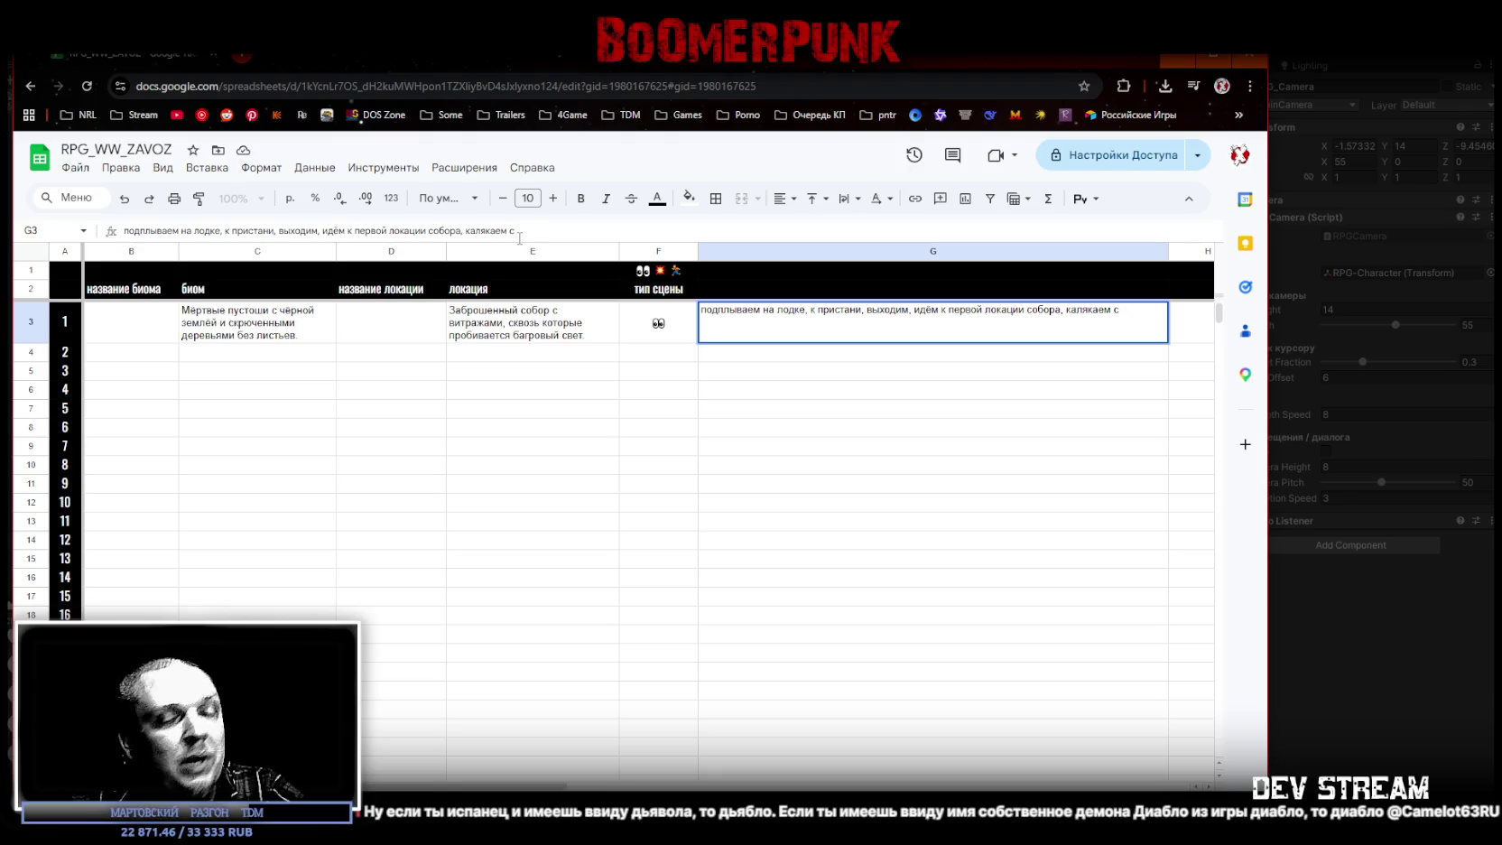
text(ором)
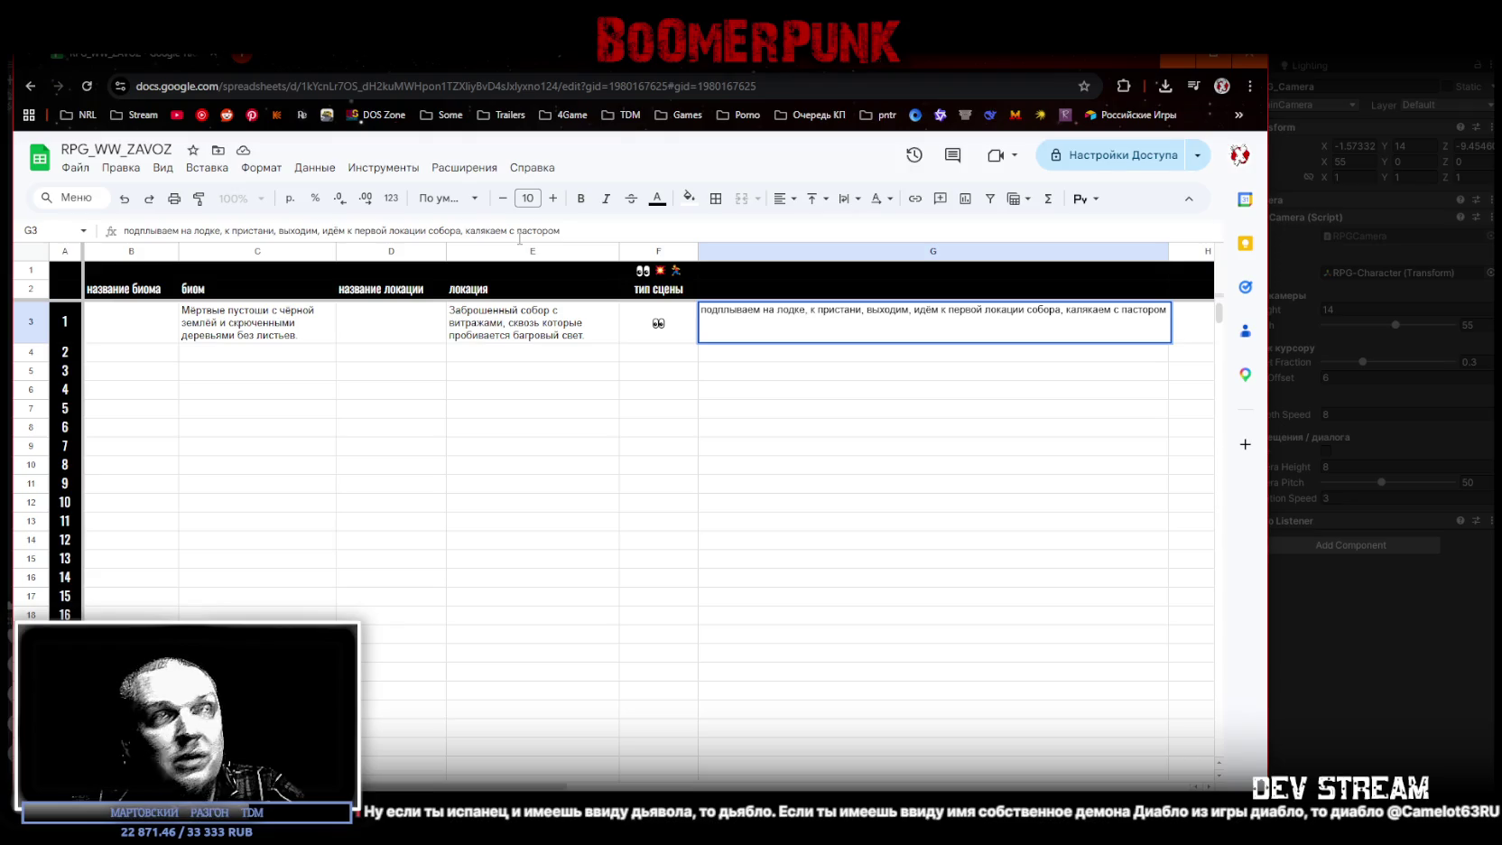
text(, )
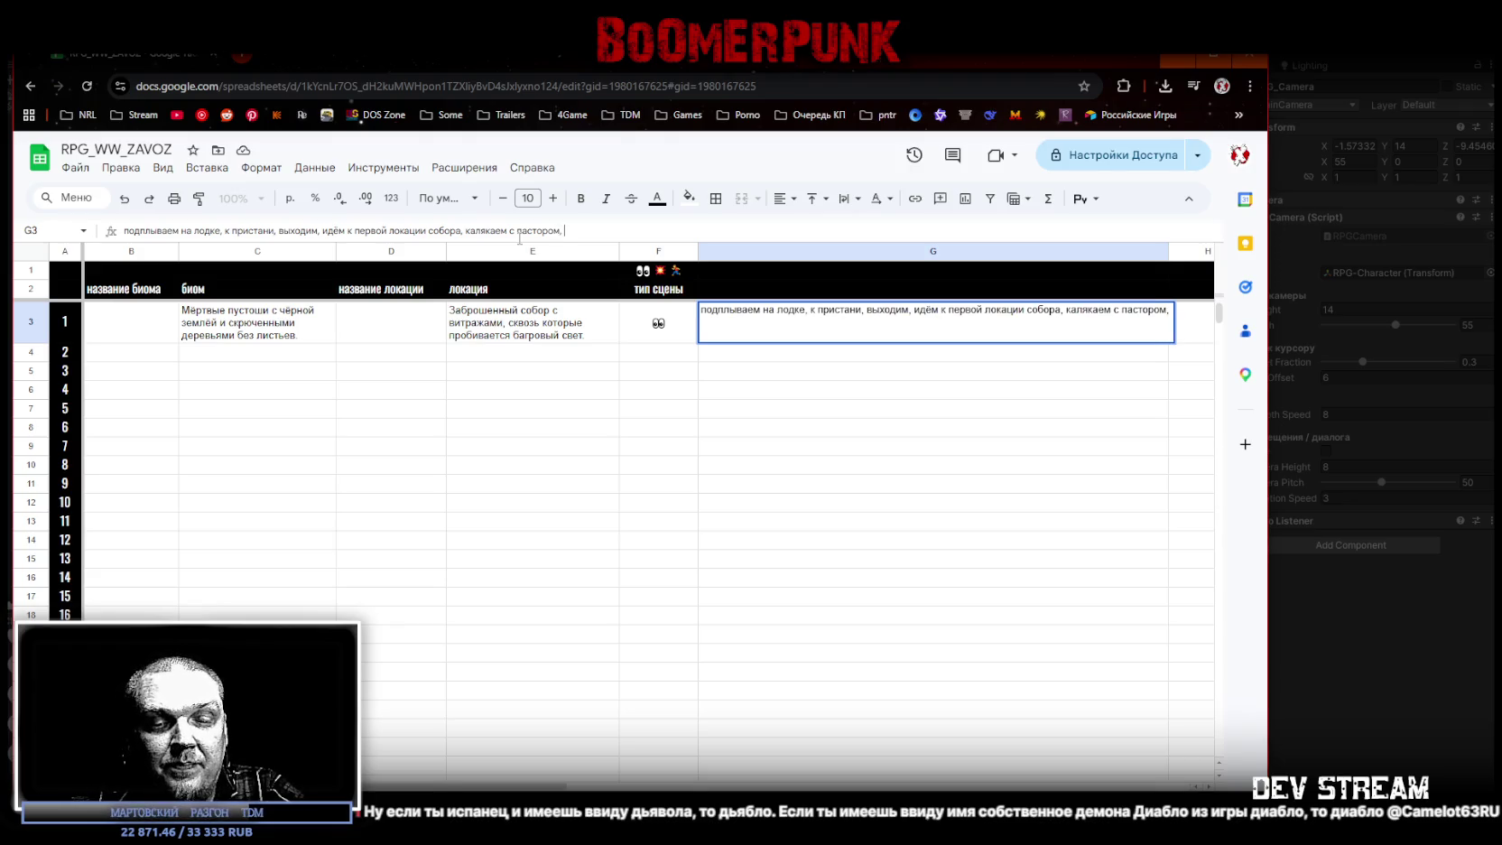
text(пол)
text(чаем)
text( пуху)
text(пиздуем)
key(BackSpace)
key(BackSpace)
key(BackSpace)
key(BackSpace)
key(BackSpace)
key(BackSpace)
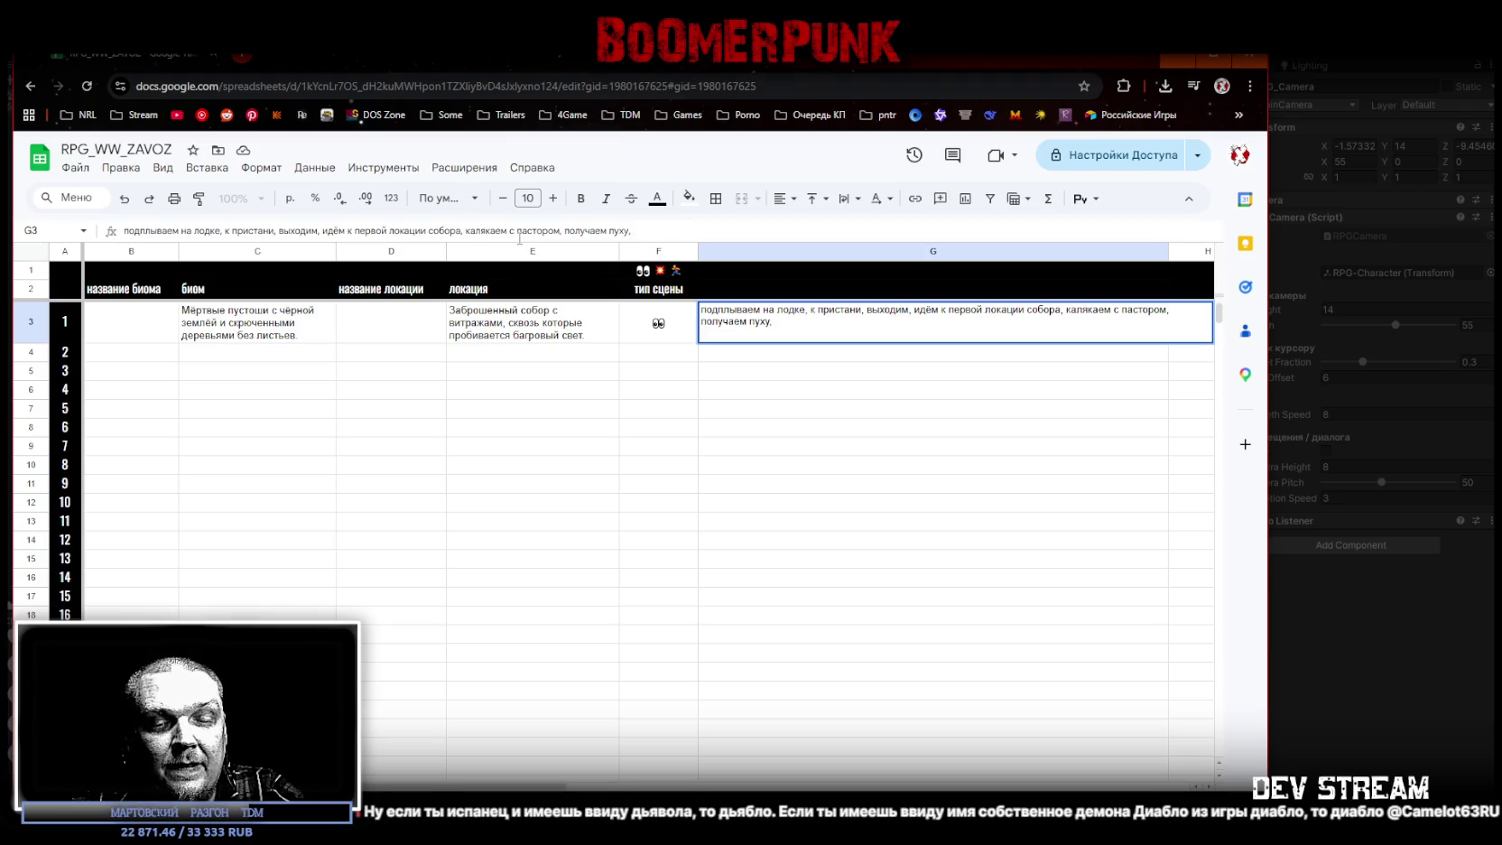
text(питываем лор, )
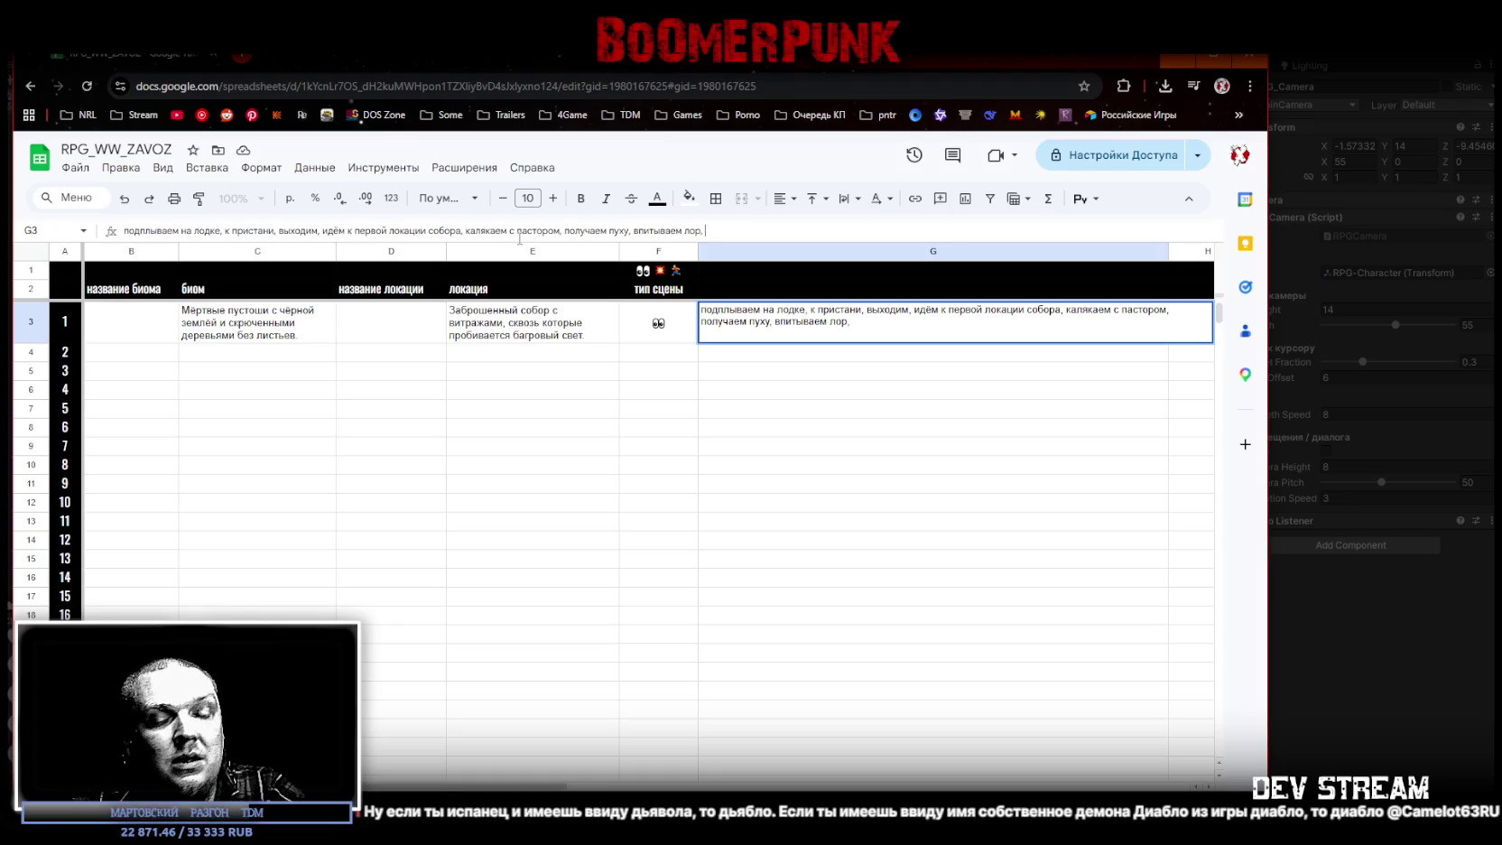
text(получаем пер)
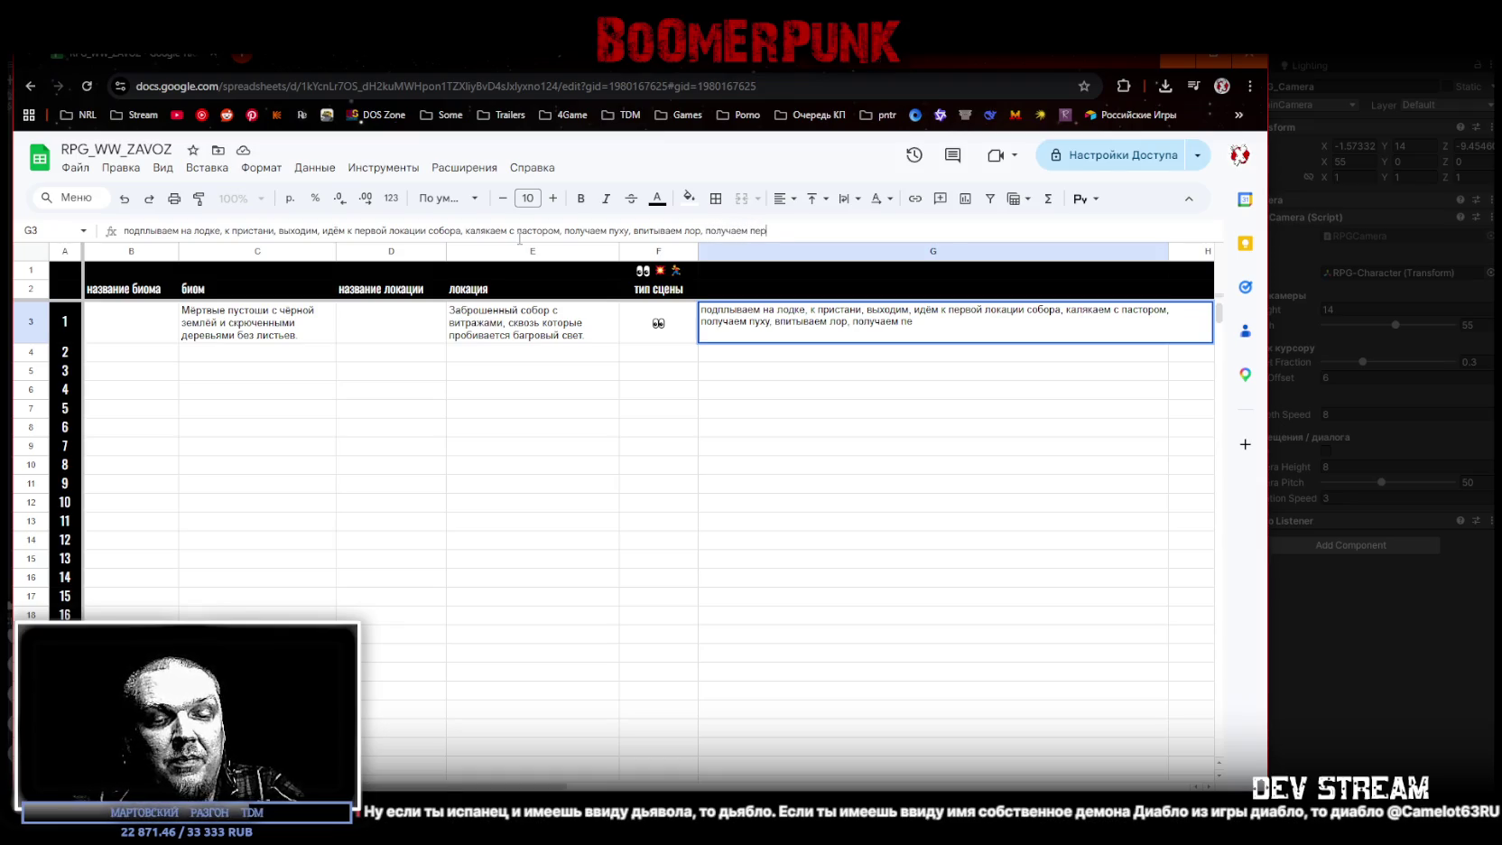
text(вый квест)
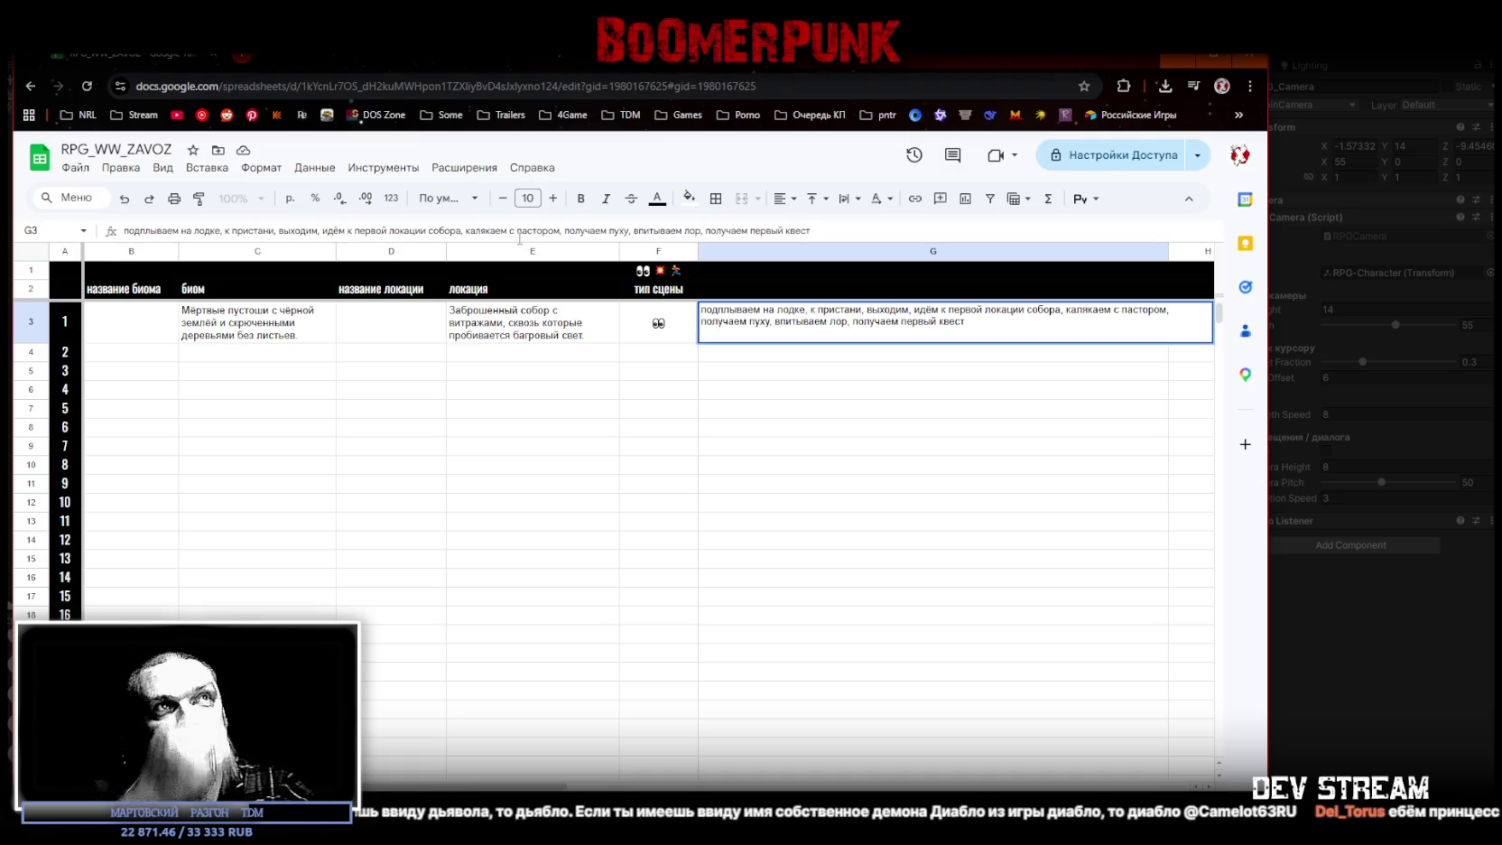
text(.)
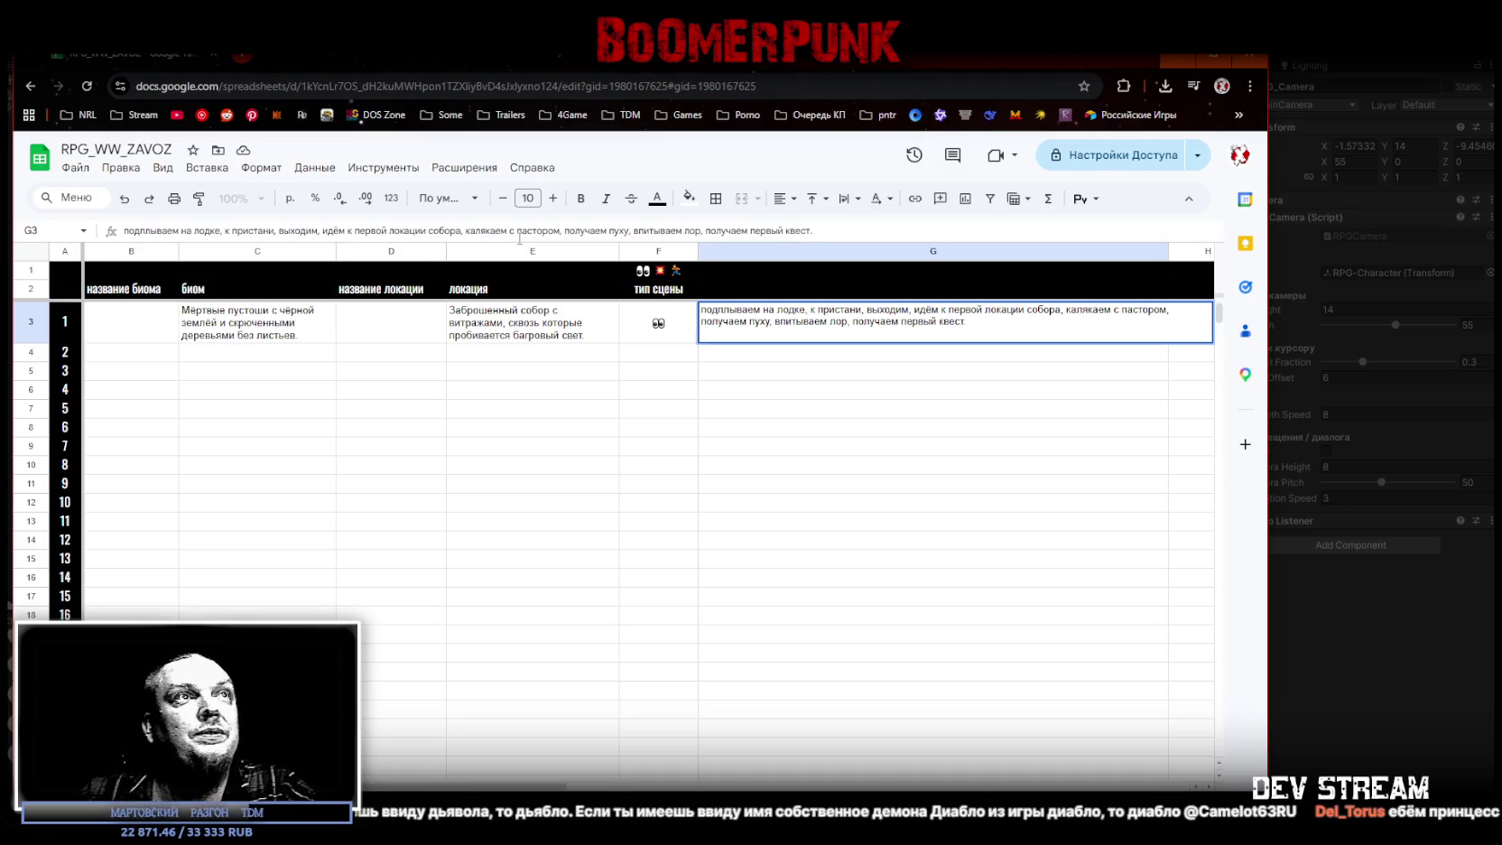
click(758, 373)
click(777, 354)
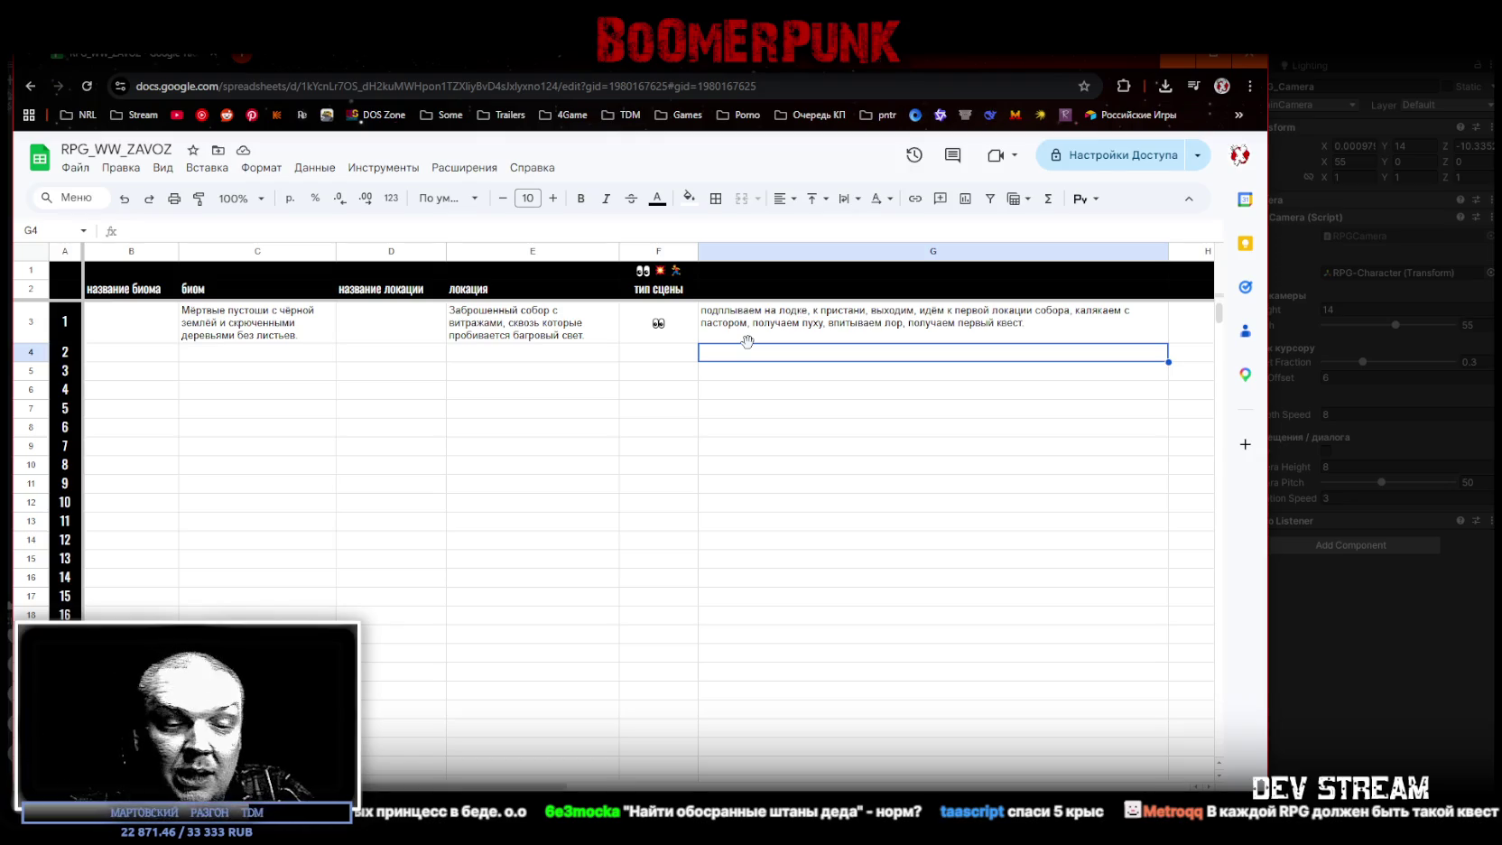
Step: Write G4's second scene: deliver grandfather's message after ЗЛЫДНИ burned the location; return to Unity
text(надо передать )
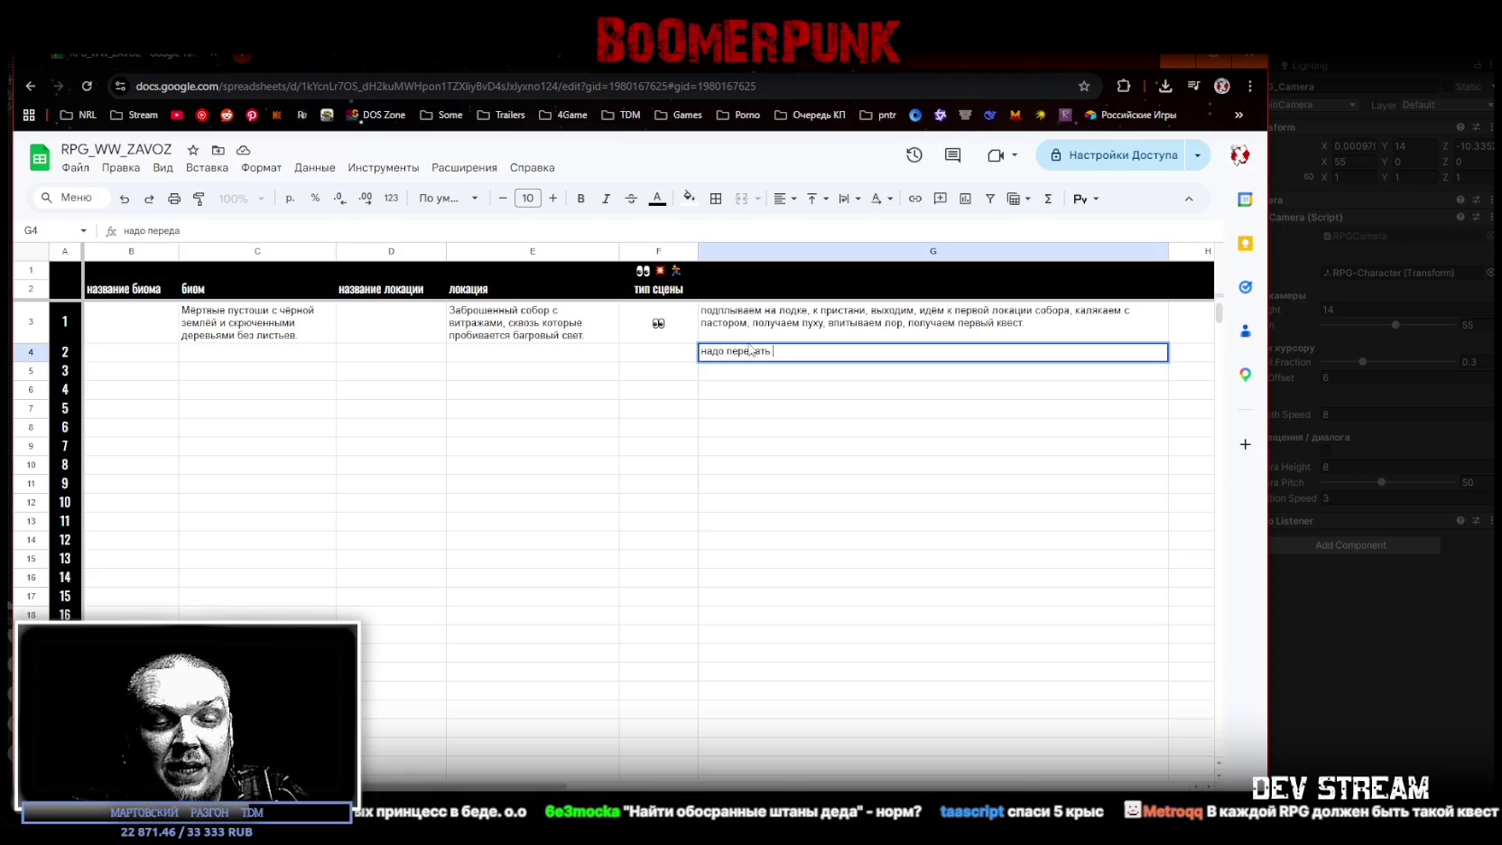
text(послание)
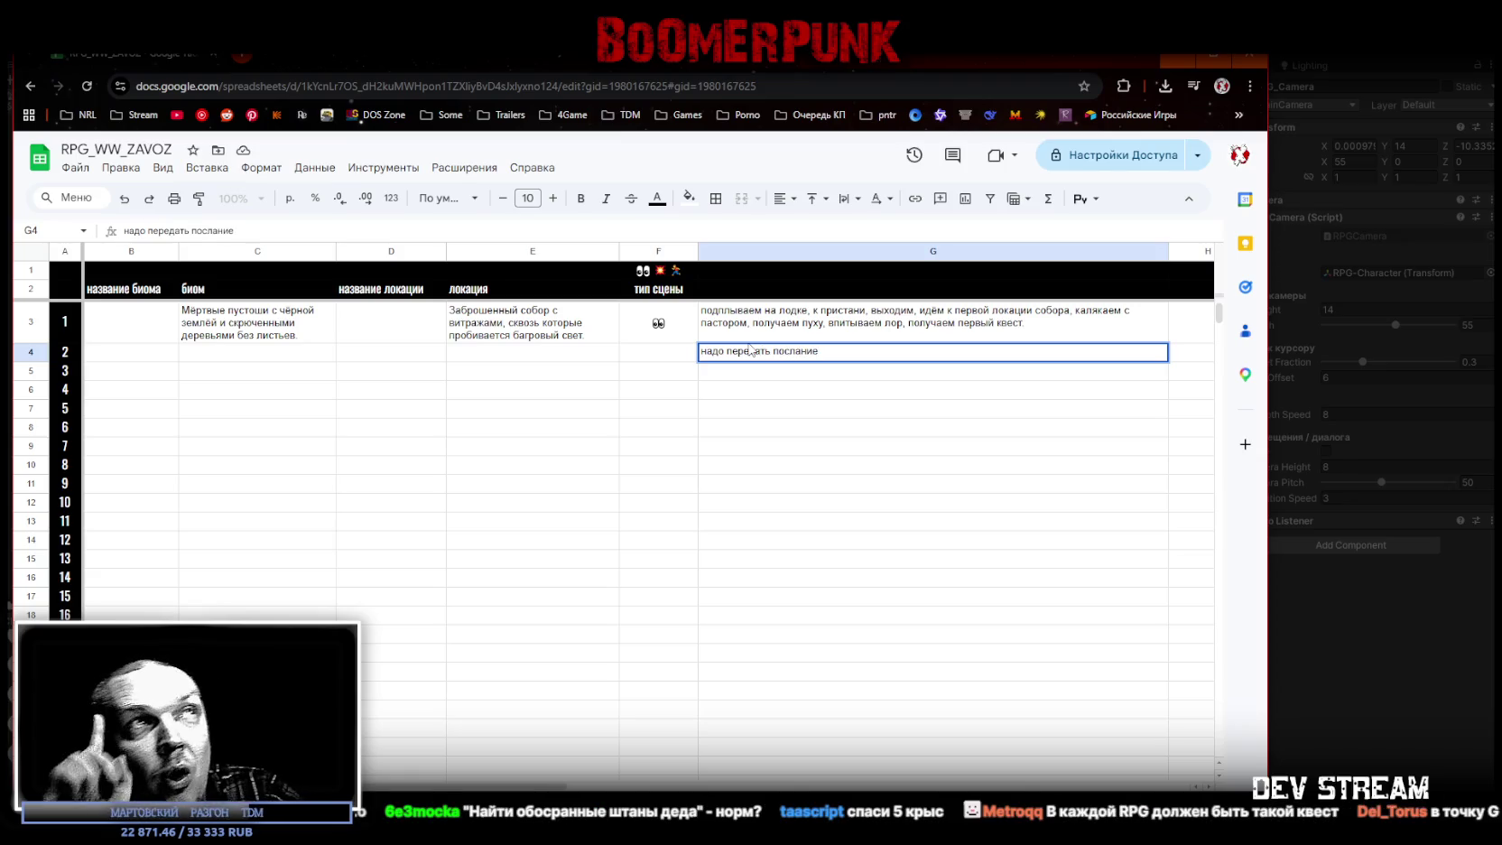
text( от деда, его )
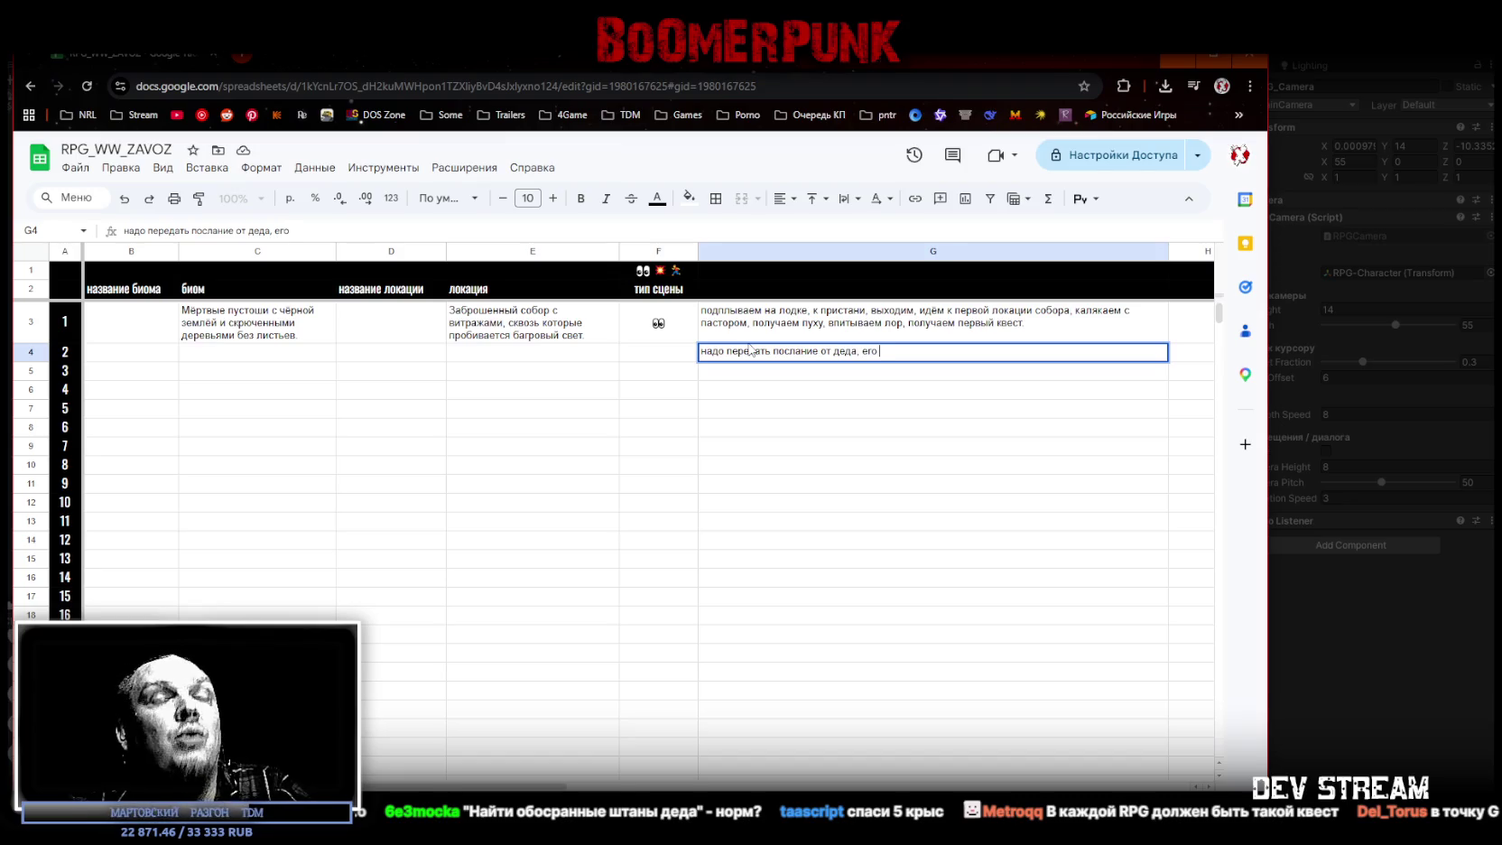
text(семье)
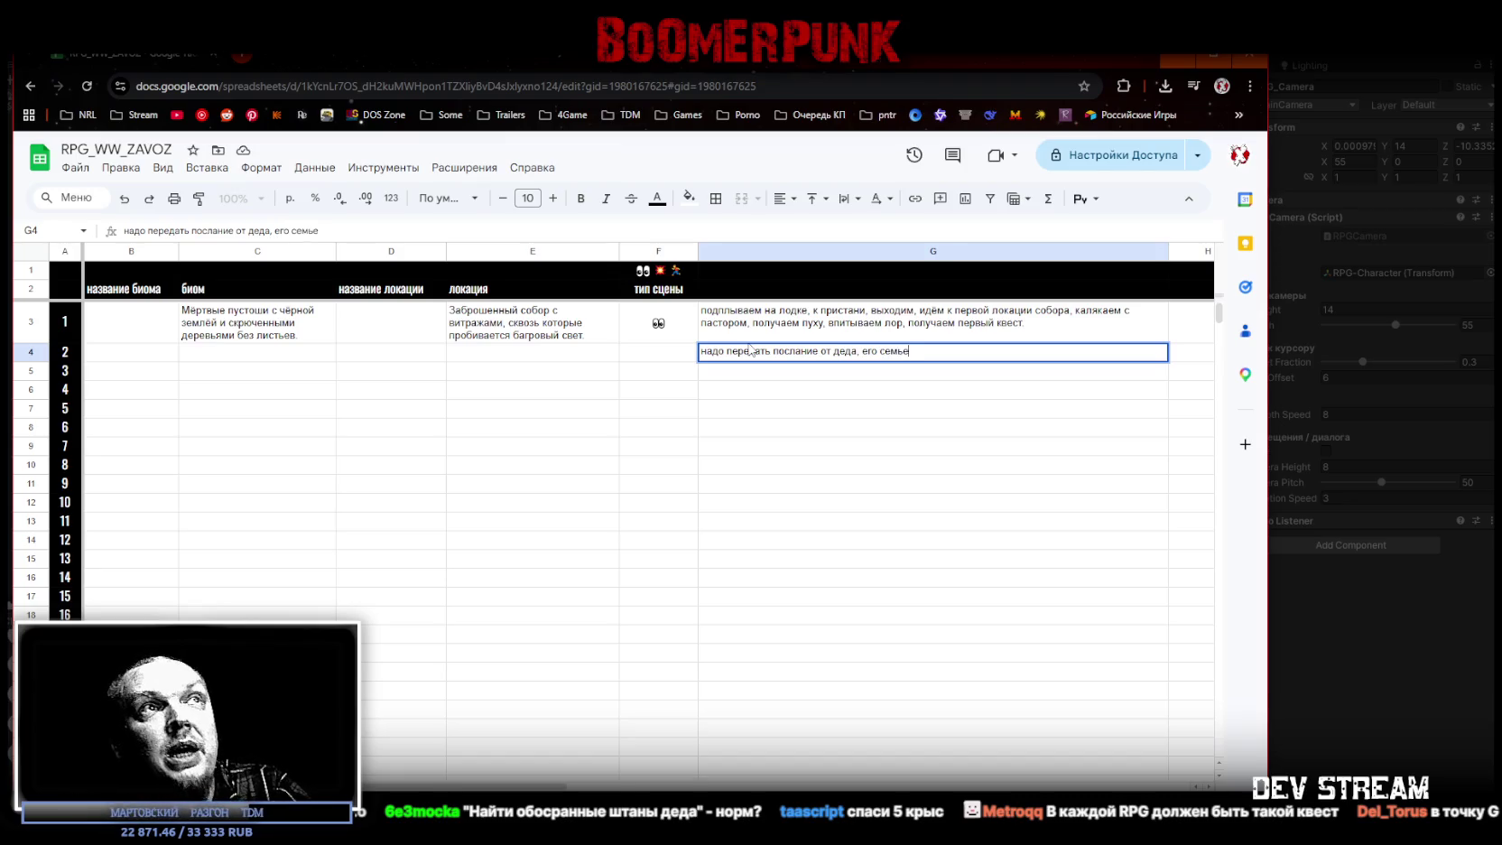
text(, типа )
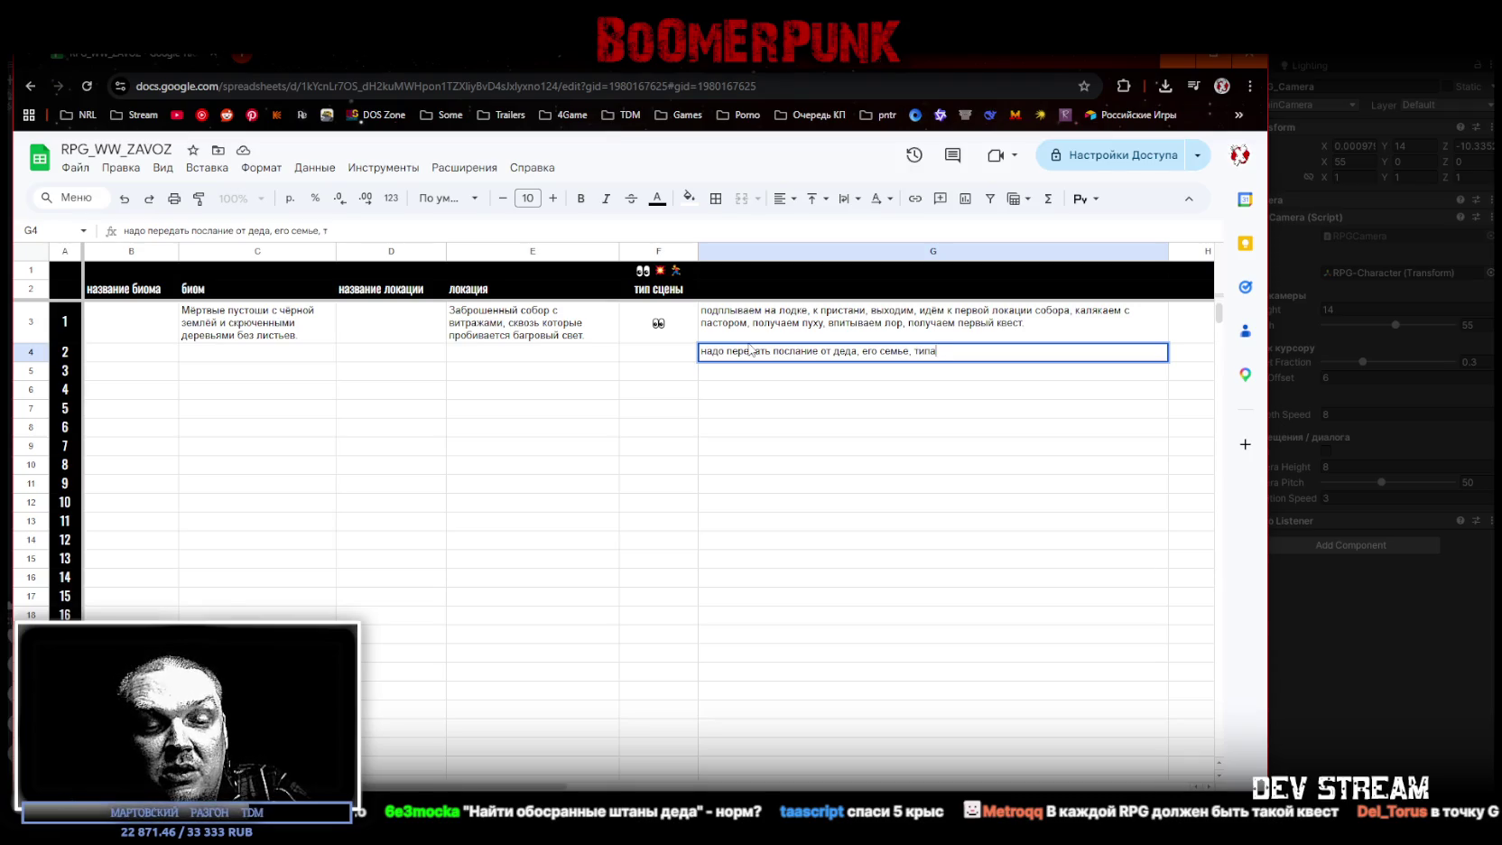
text(пришли)
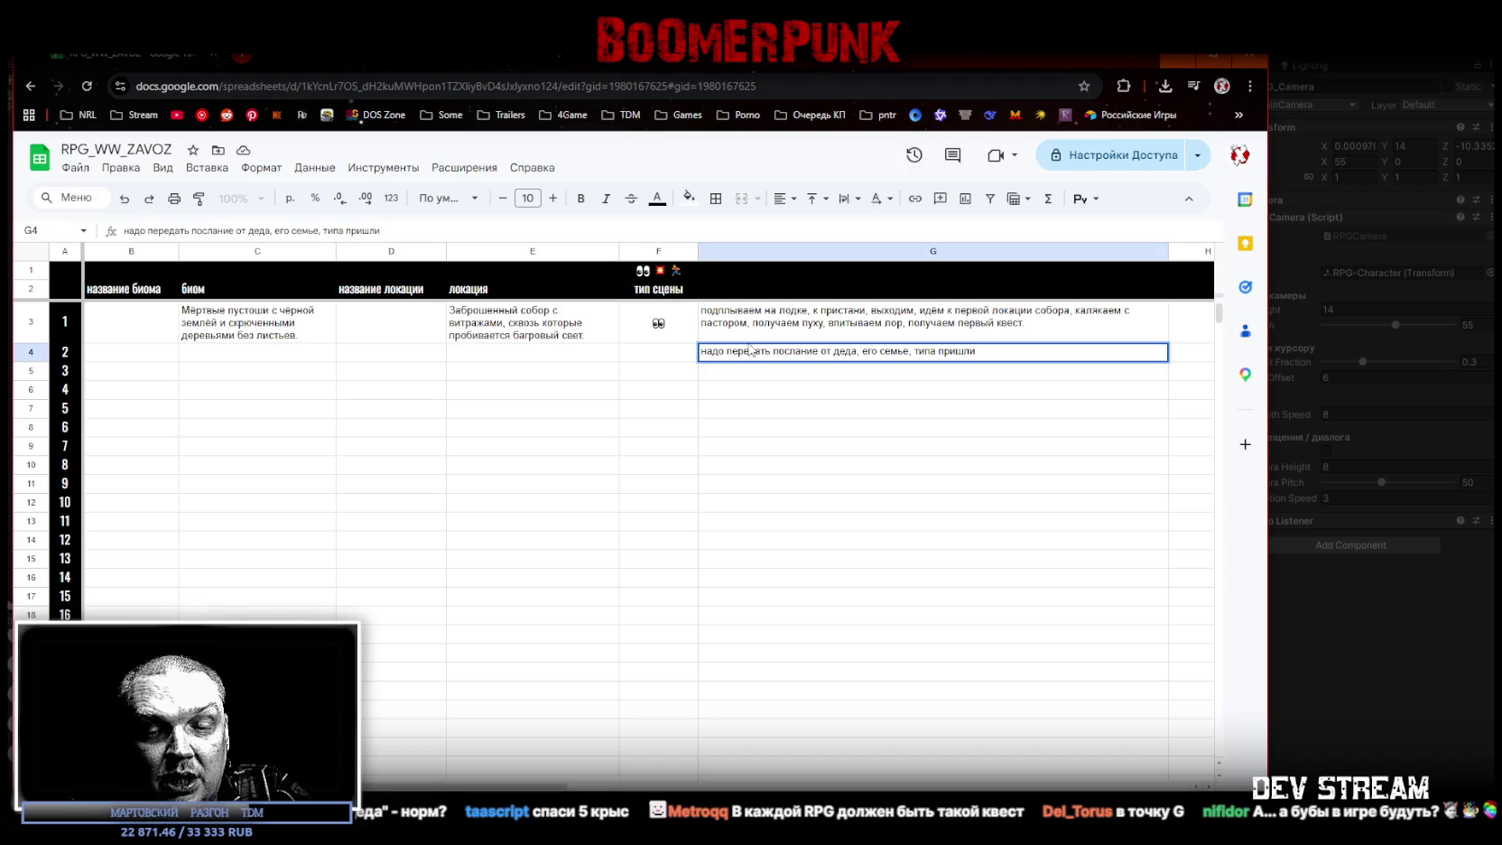
text( ЗЛЫДНИ)
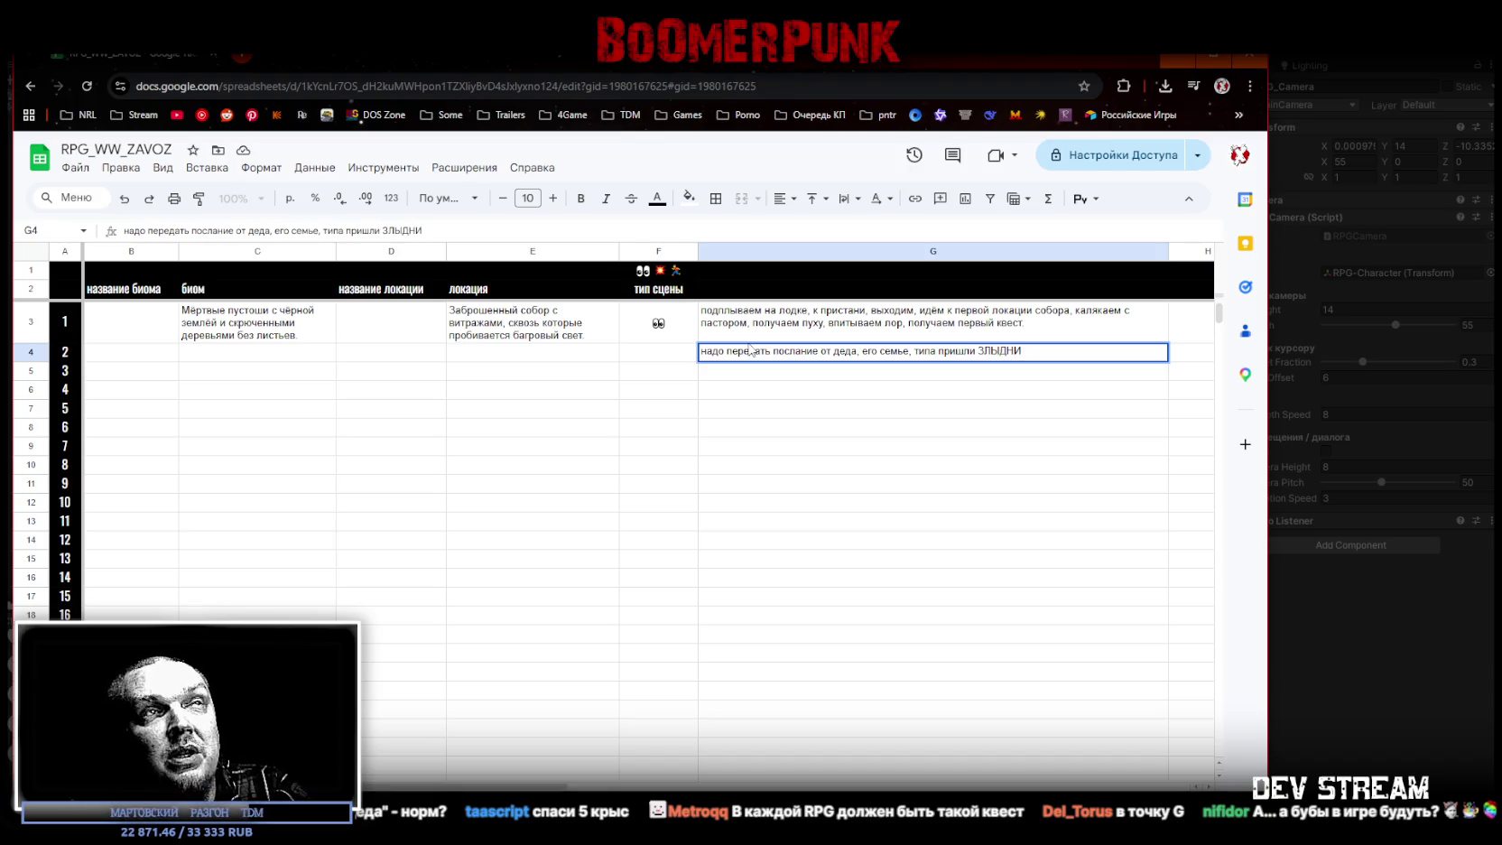
text( и сожгли вс)
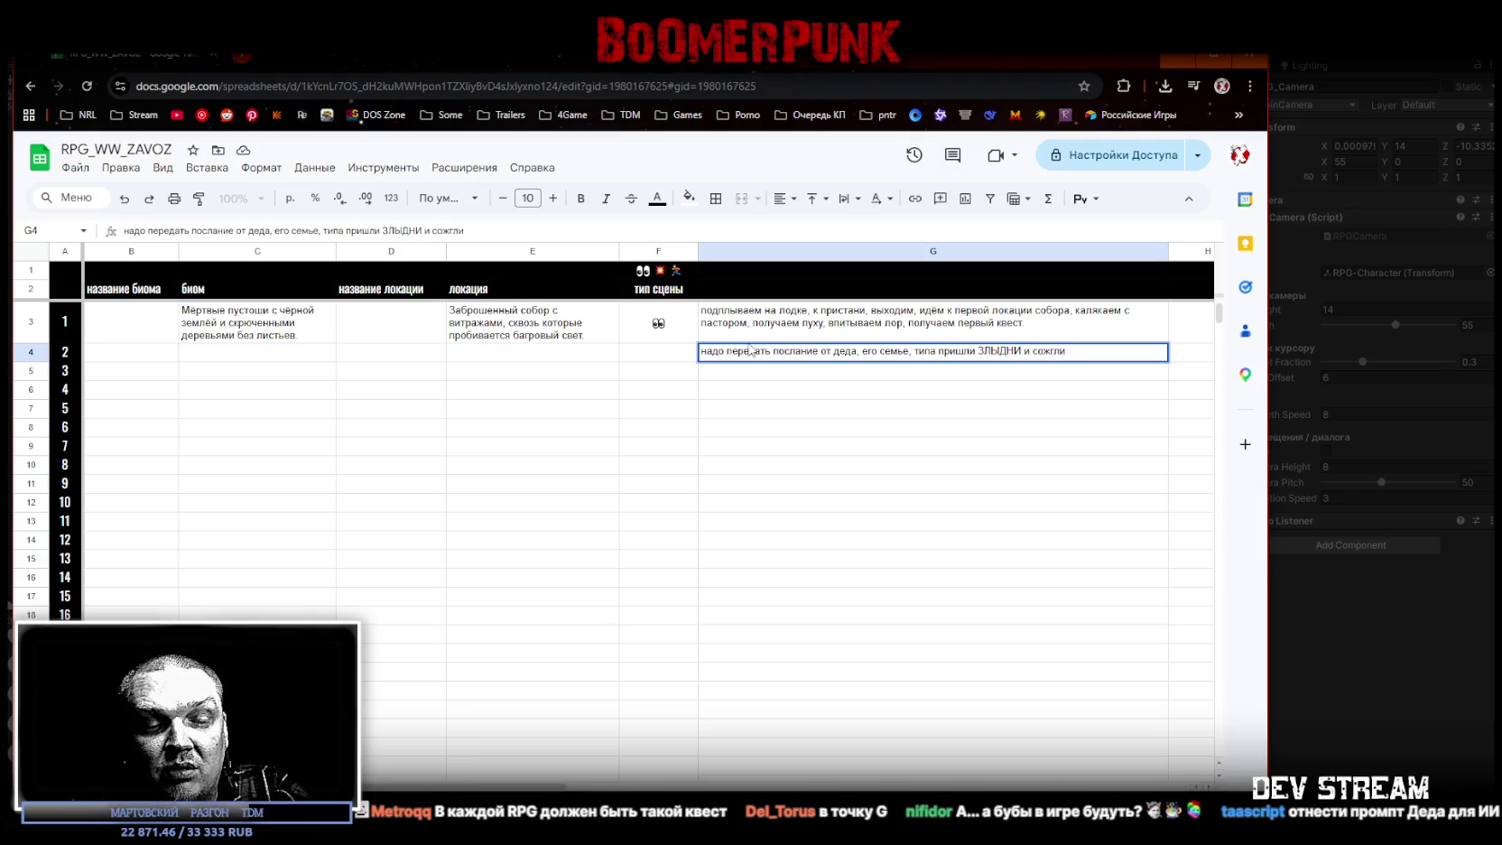
text(ю лока)
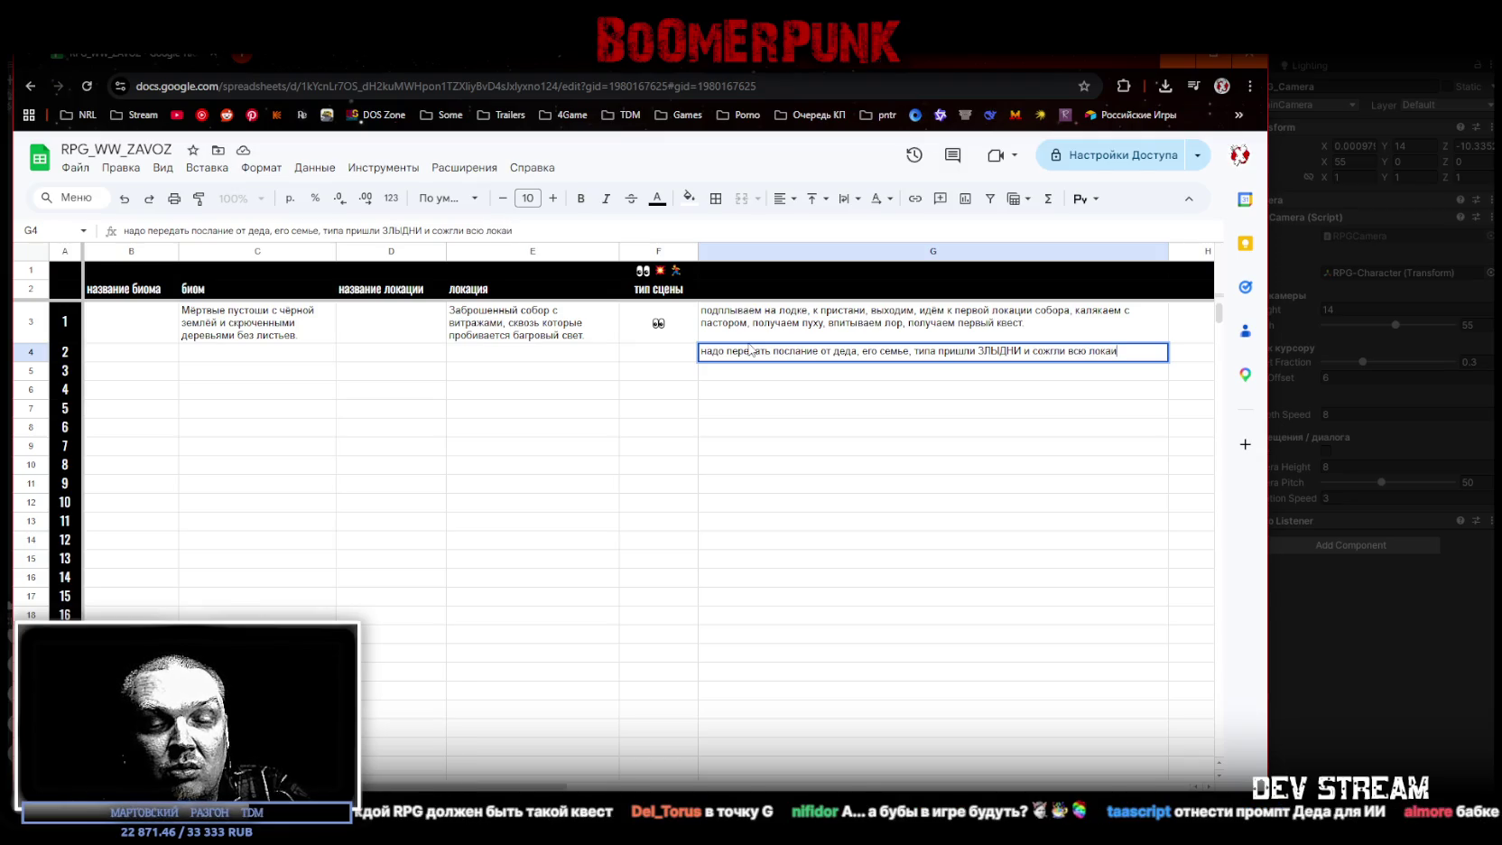
key(BackSpace)
text(цию)
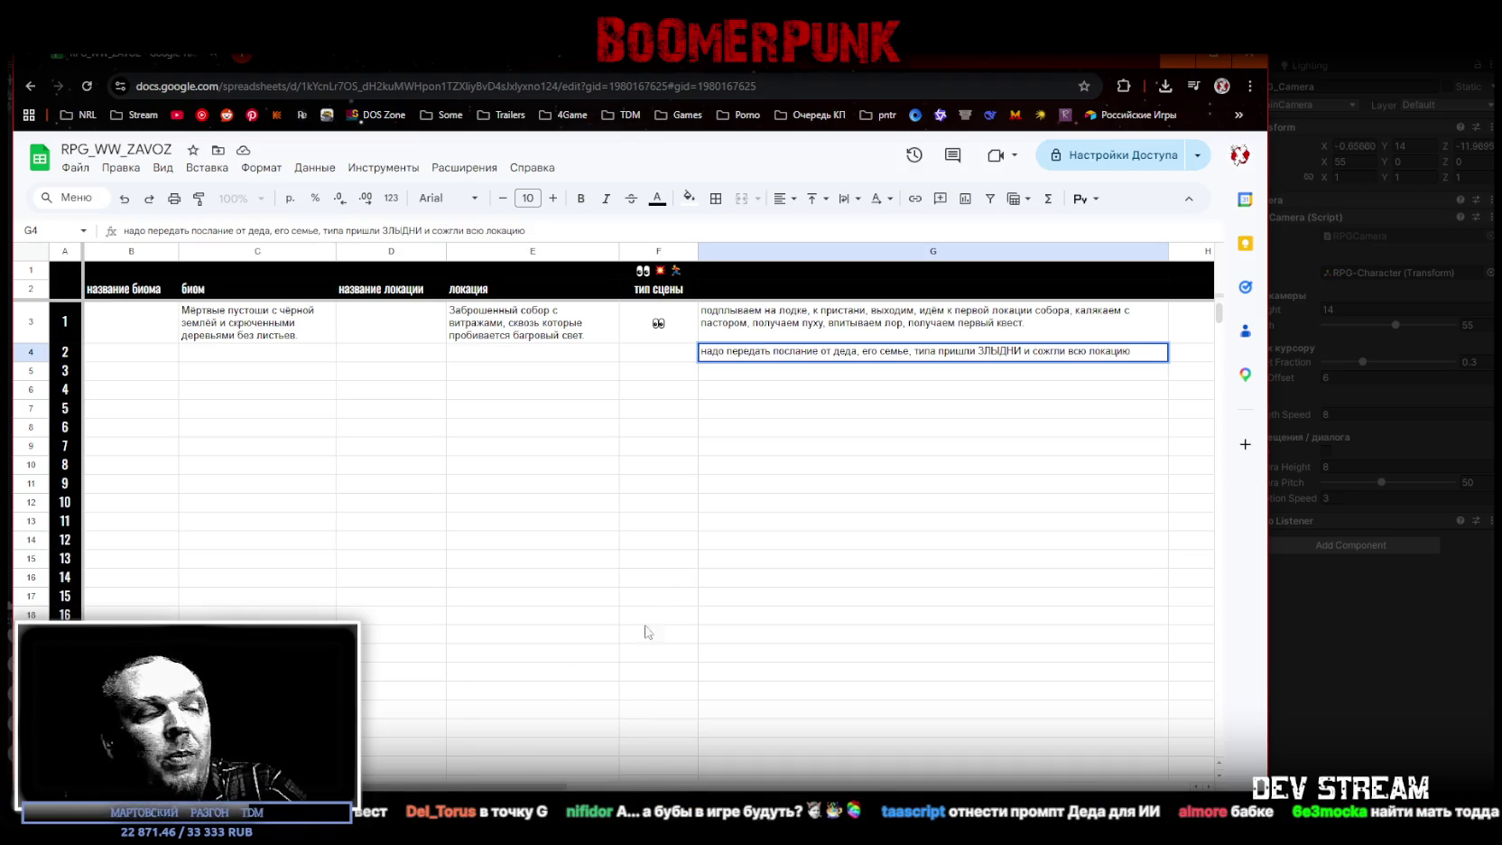
key(alt+Tab)
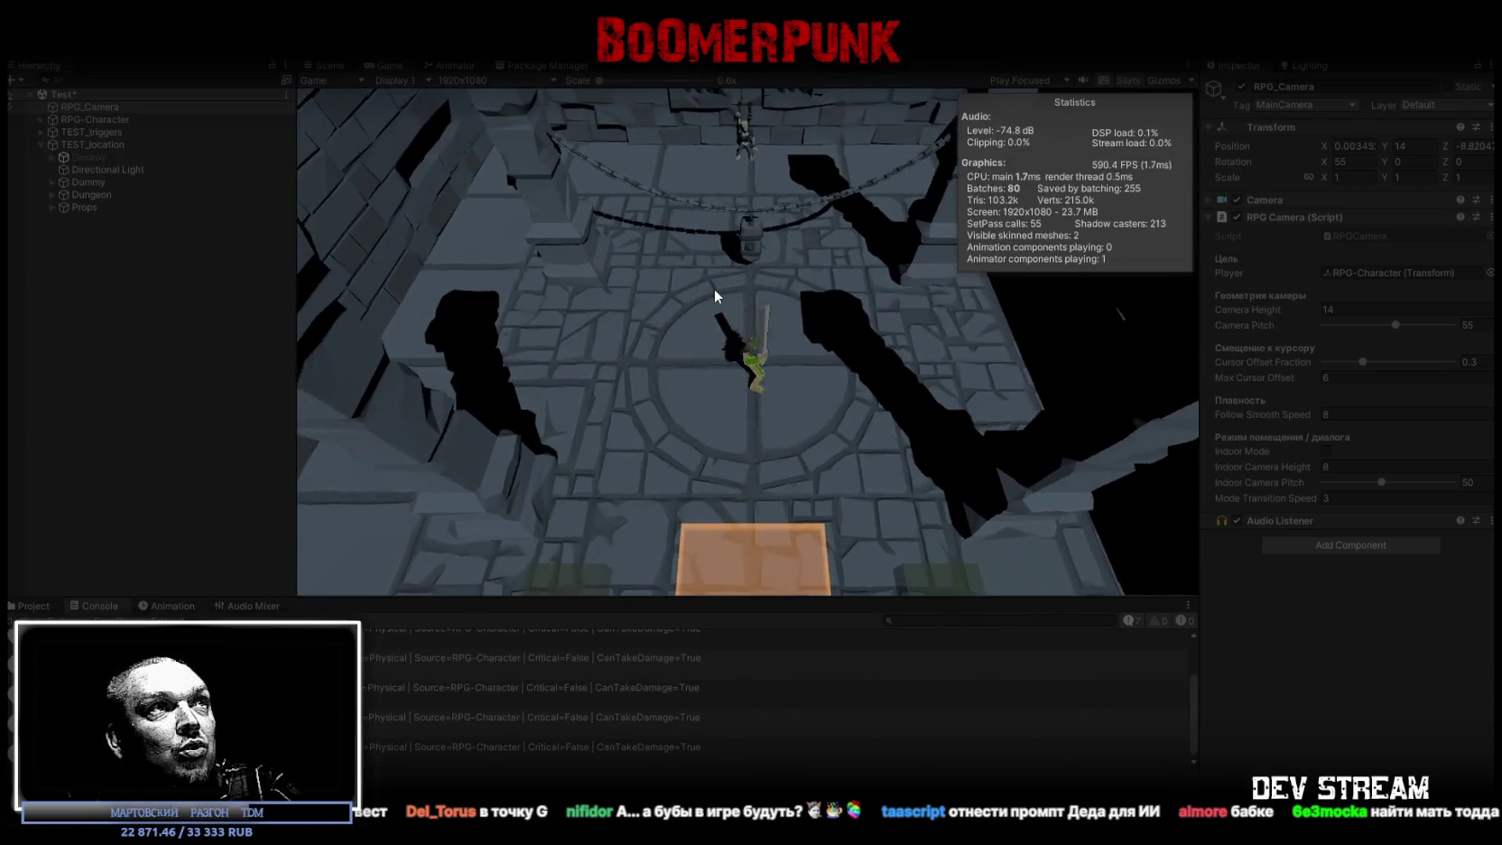
Step: Maximize then restore Unity's Game view to bring back the editor panels, then return to the spreadsheet
double_click(391, 64)
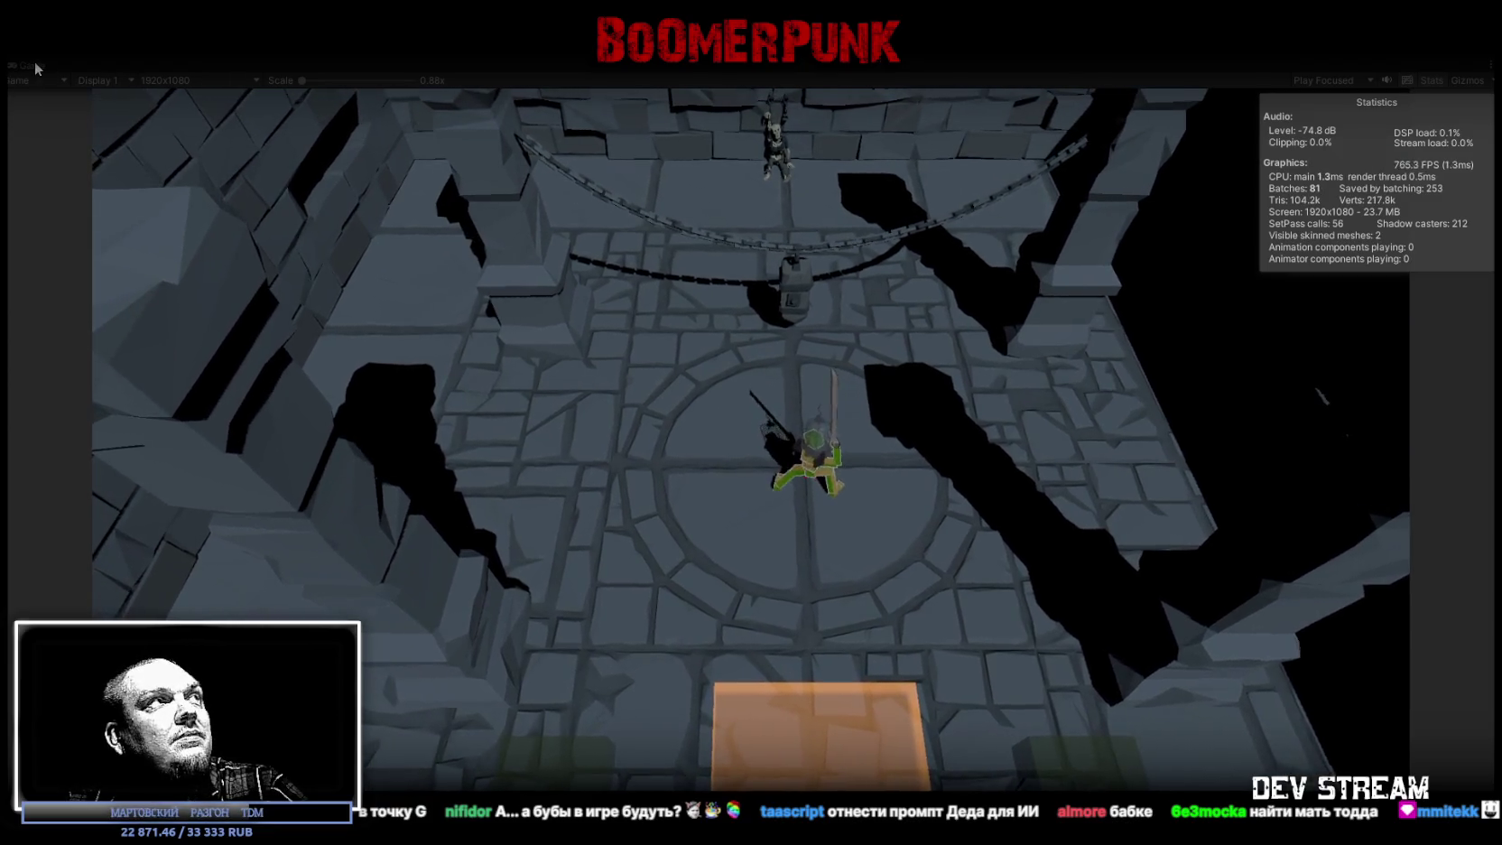
double_click(37, 67)
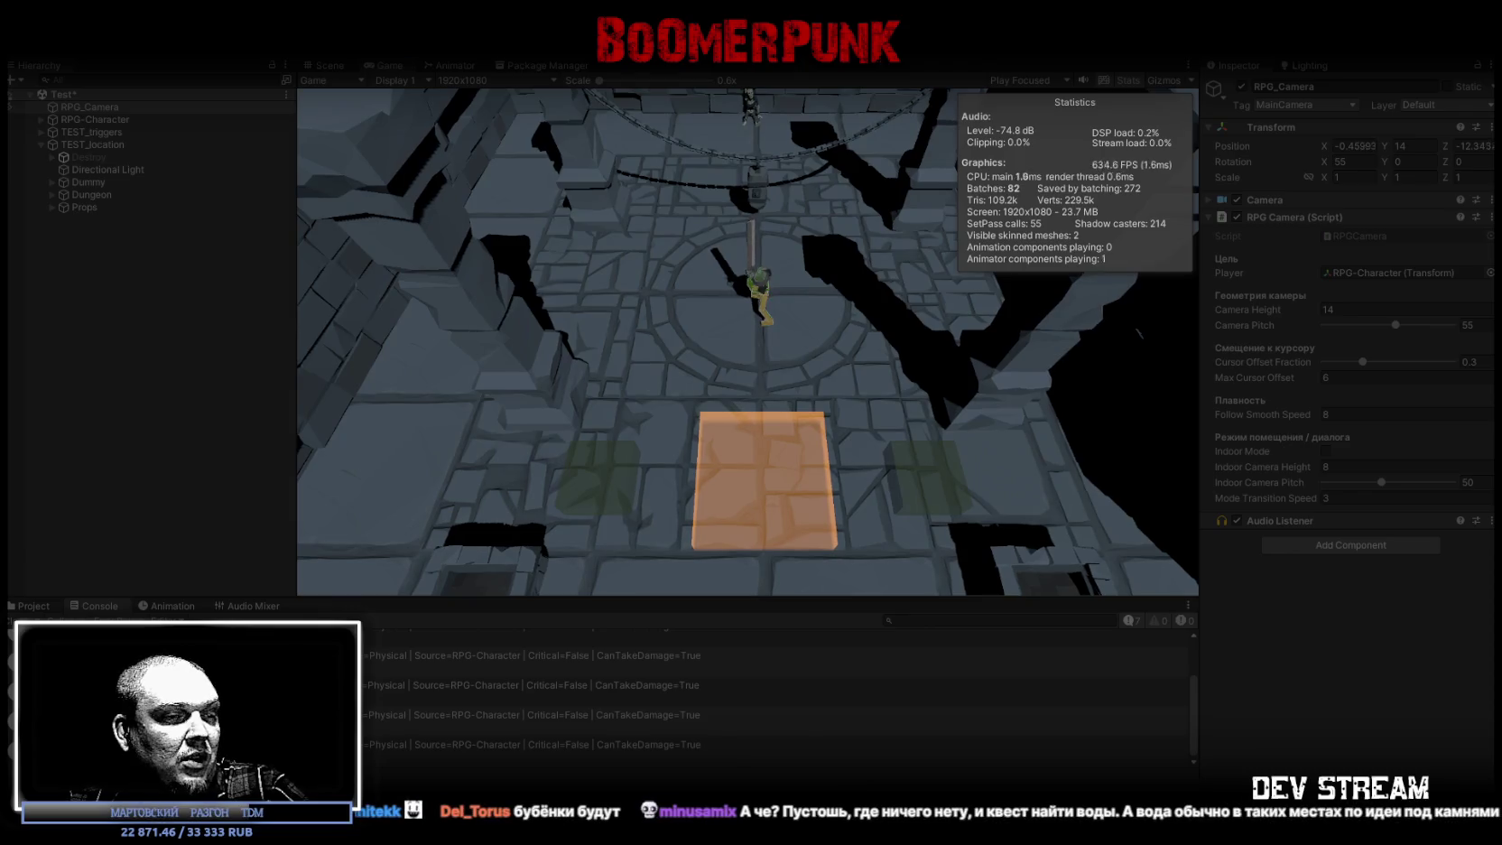
key(alt+Tab)
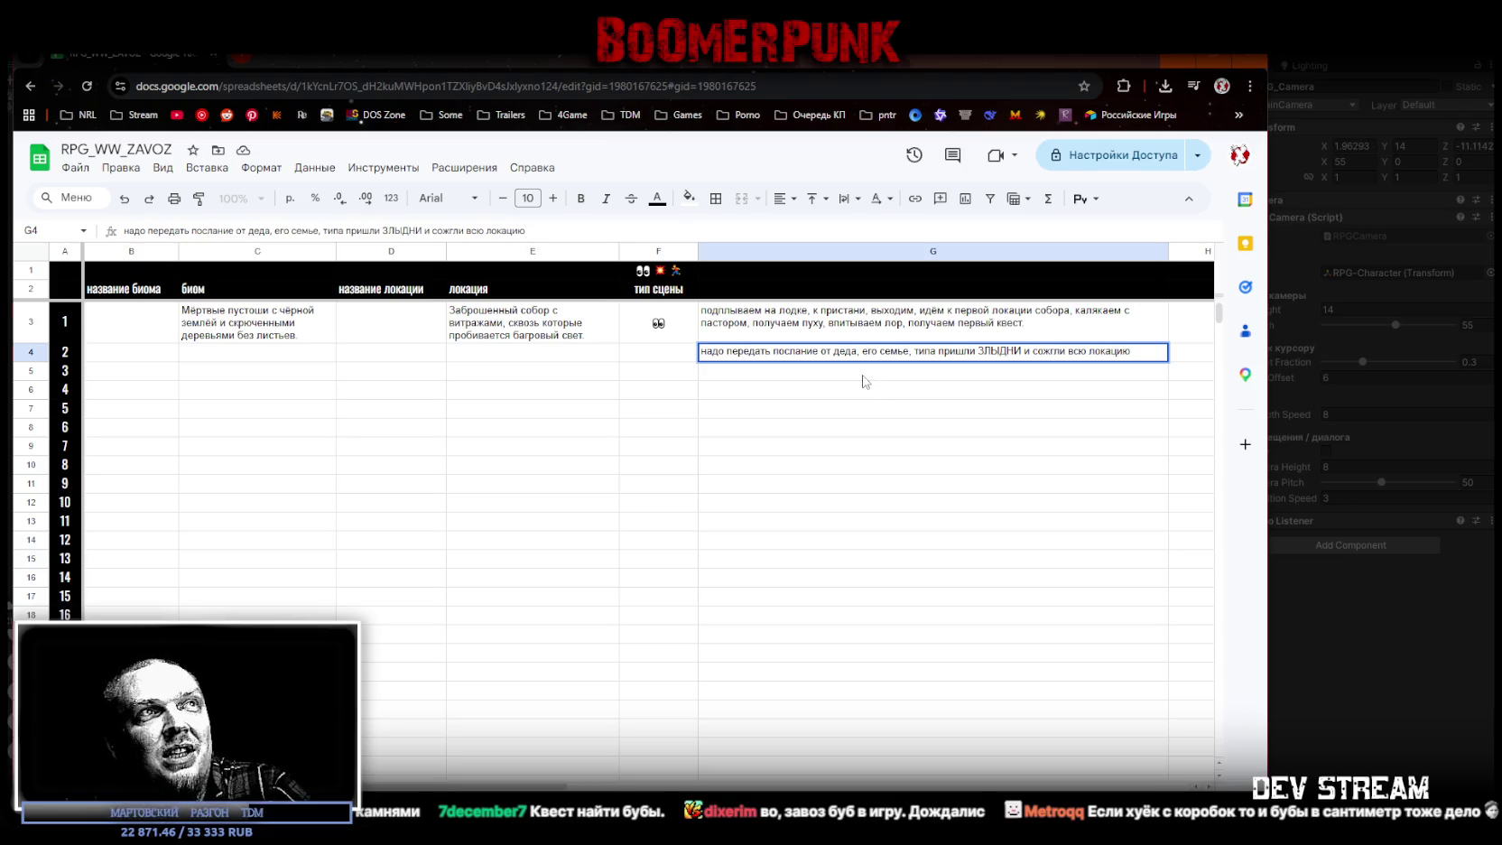
Step: Commit the grandfather's-message note in G4, review it, and move down to G5
key(Return)
click(745, 356)
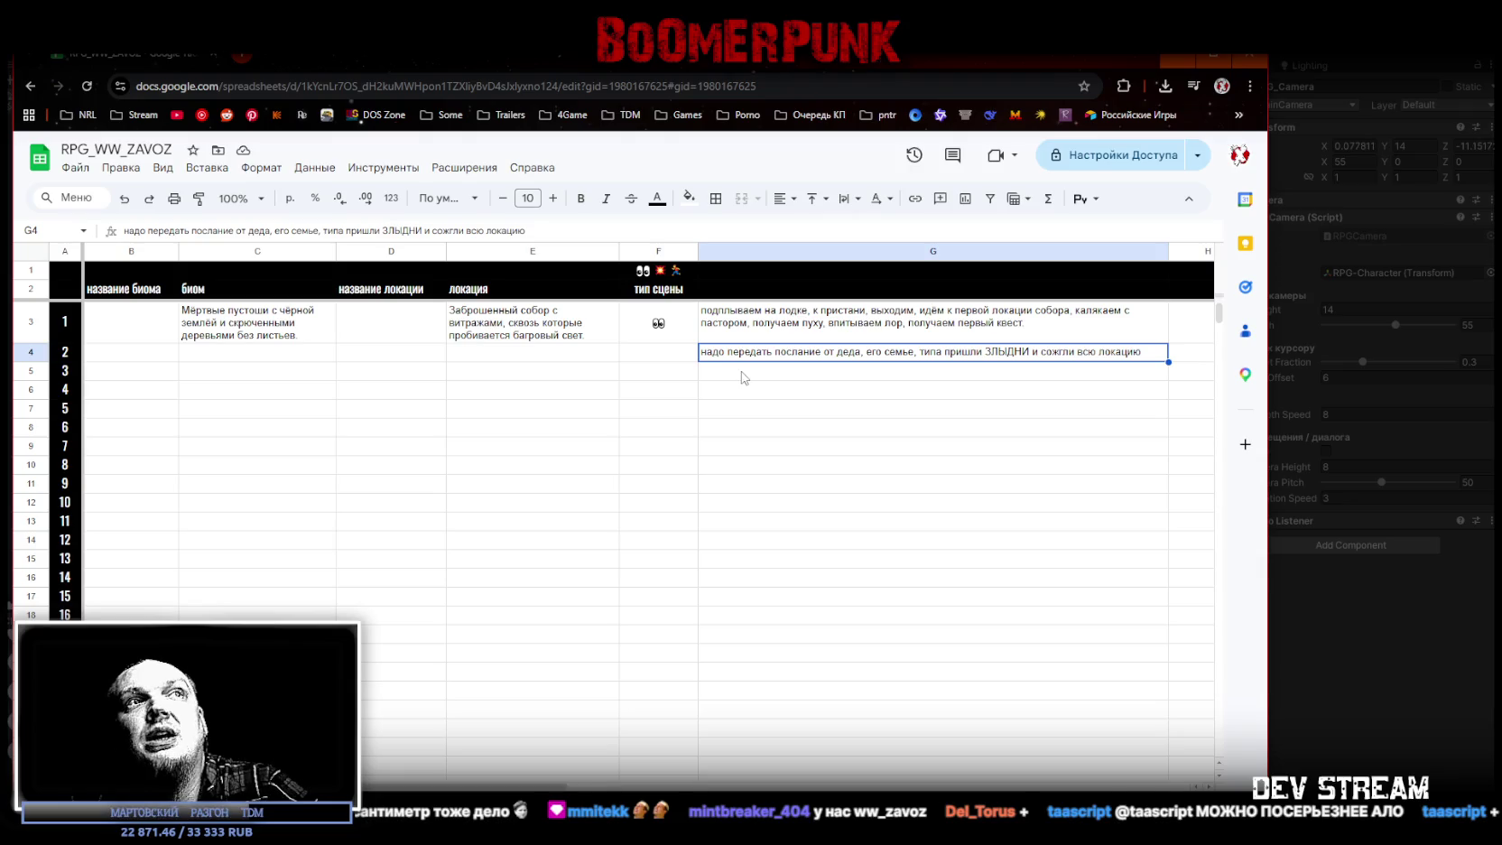
click(746, 374)
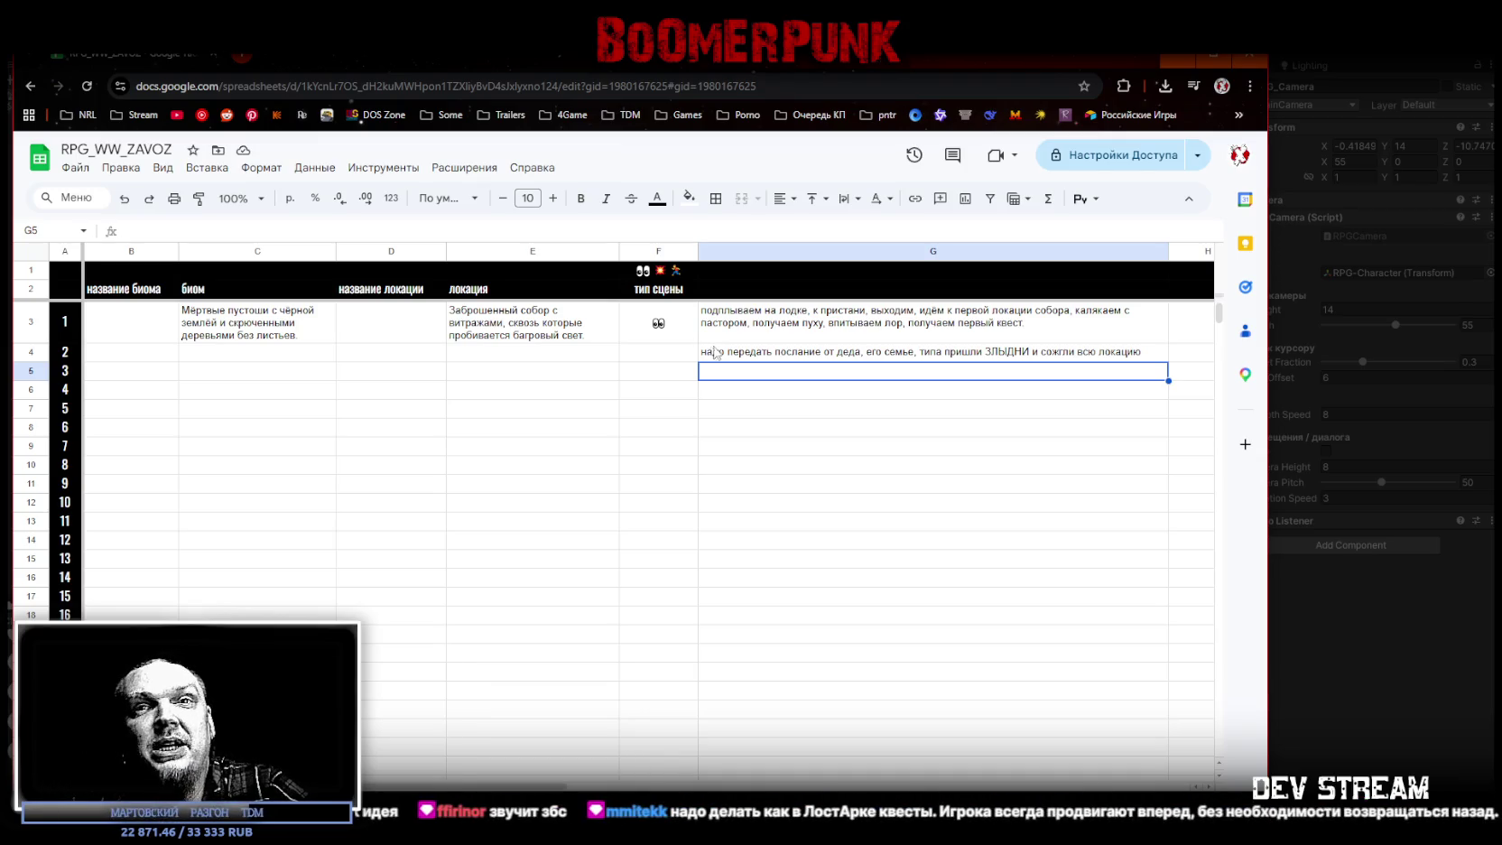
Step: Return to the running Unity game and walk the character around the dungeon arena with WASD
key(alt+Tab)
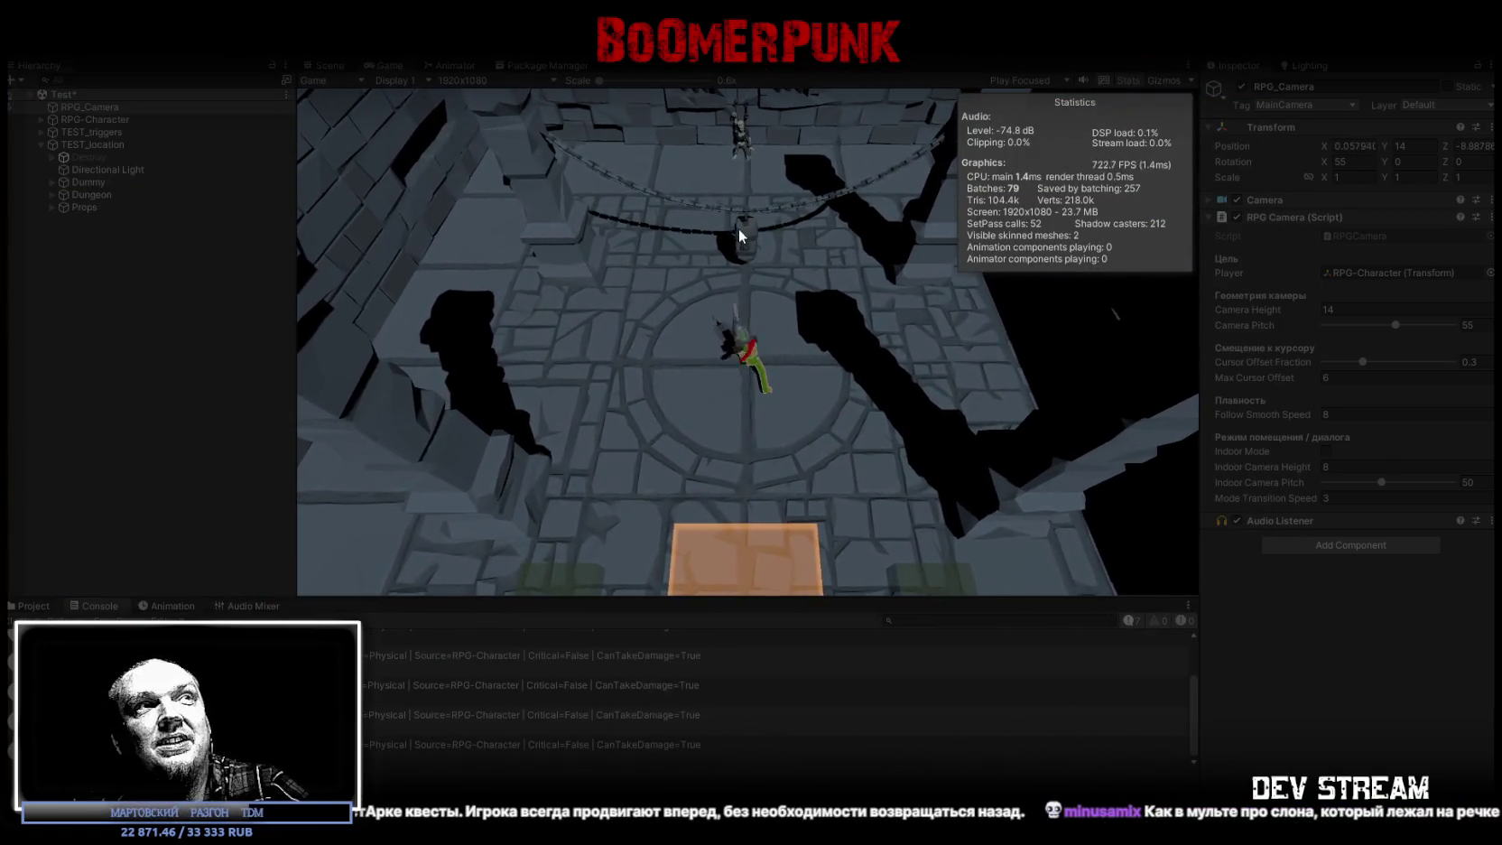
key(w)
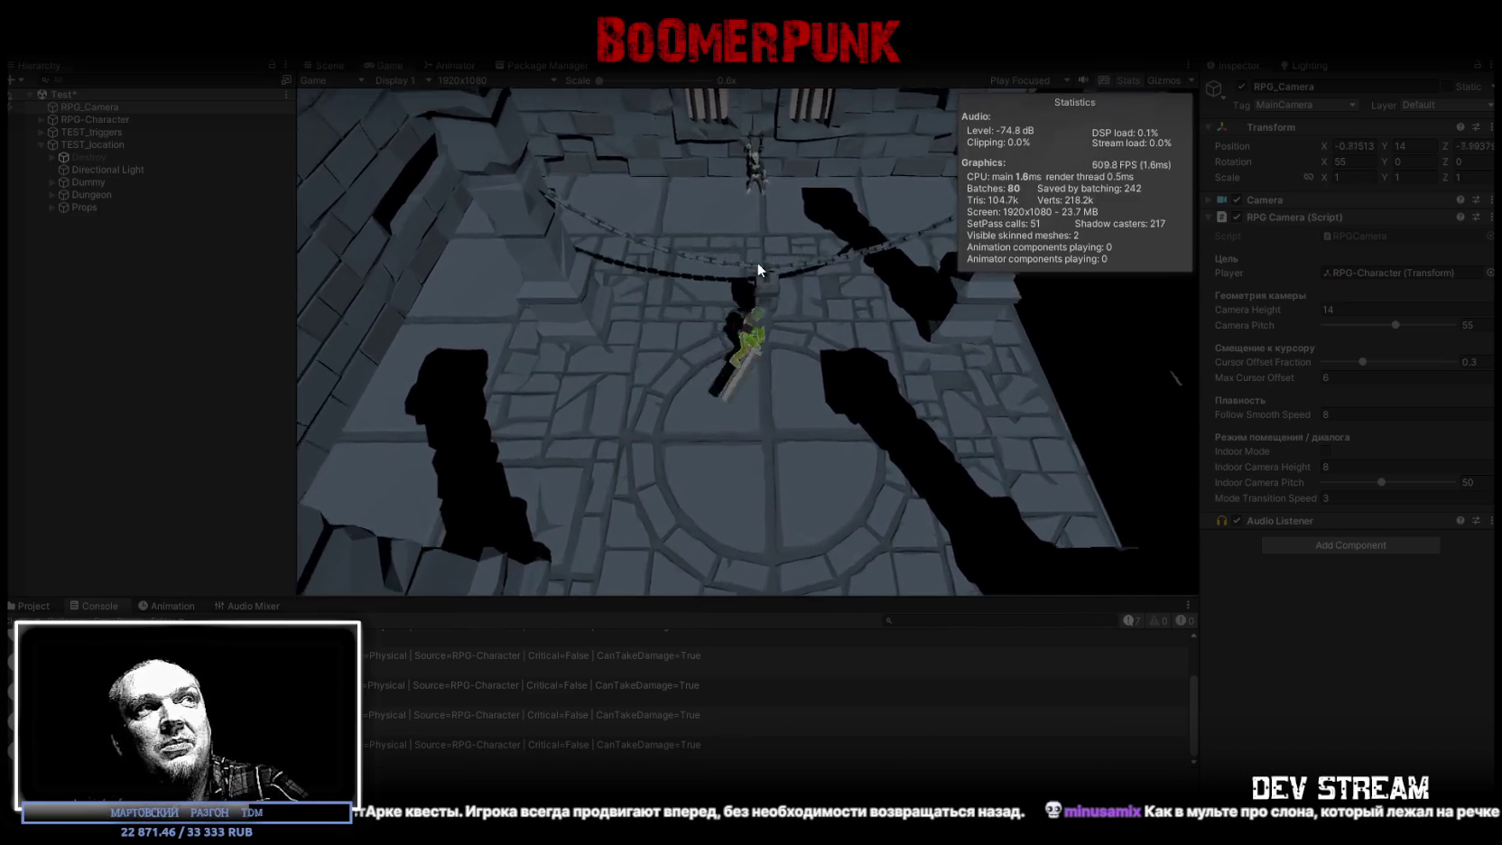
key(s)
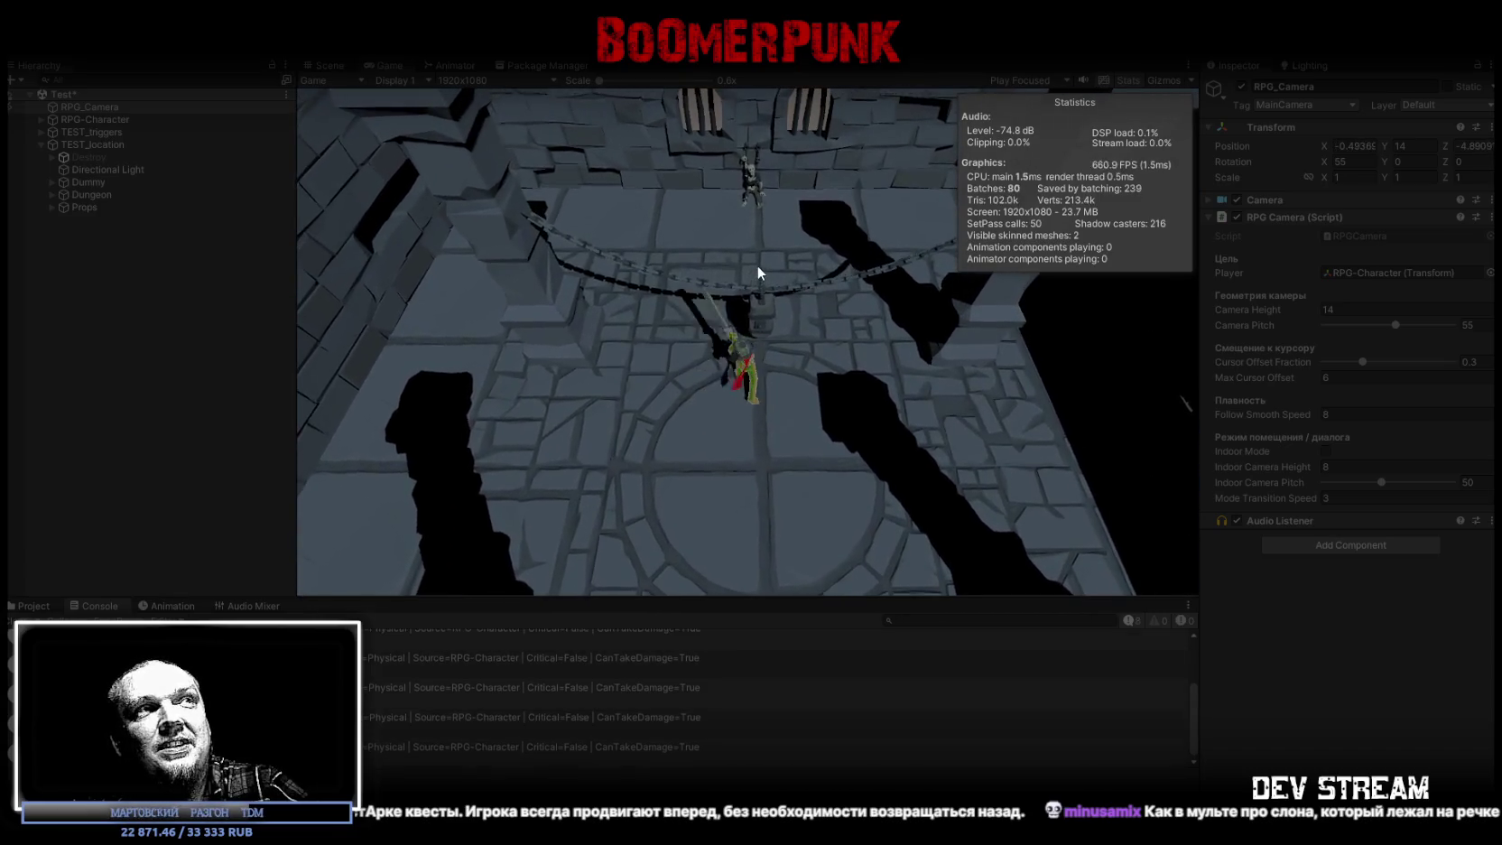
key(a)
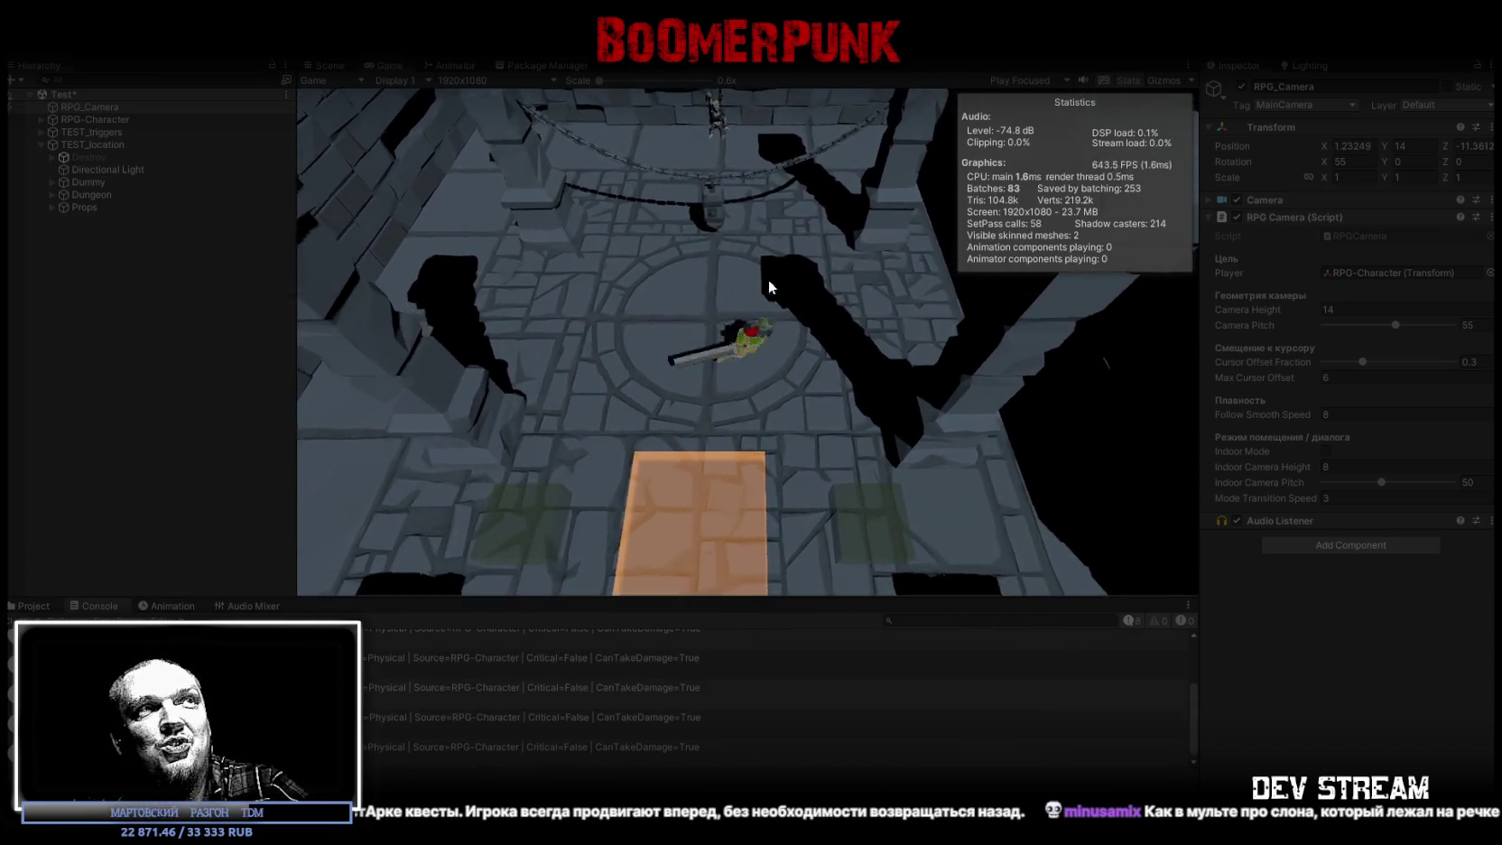
key(d)
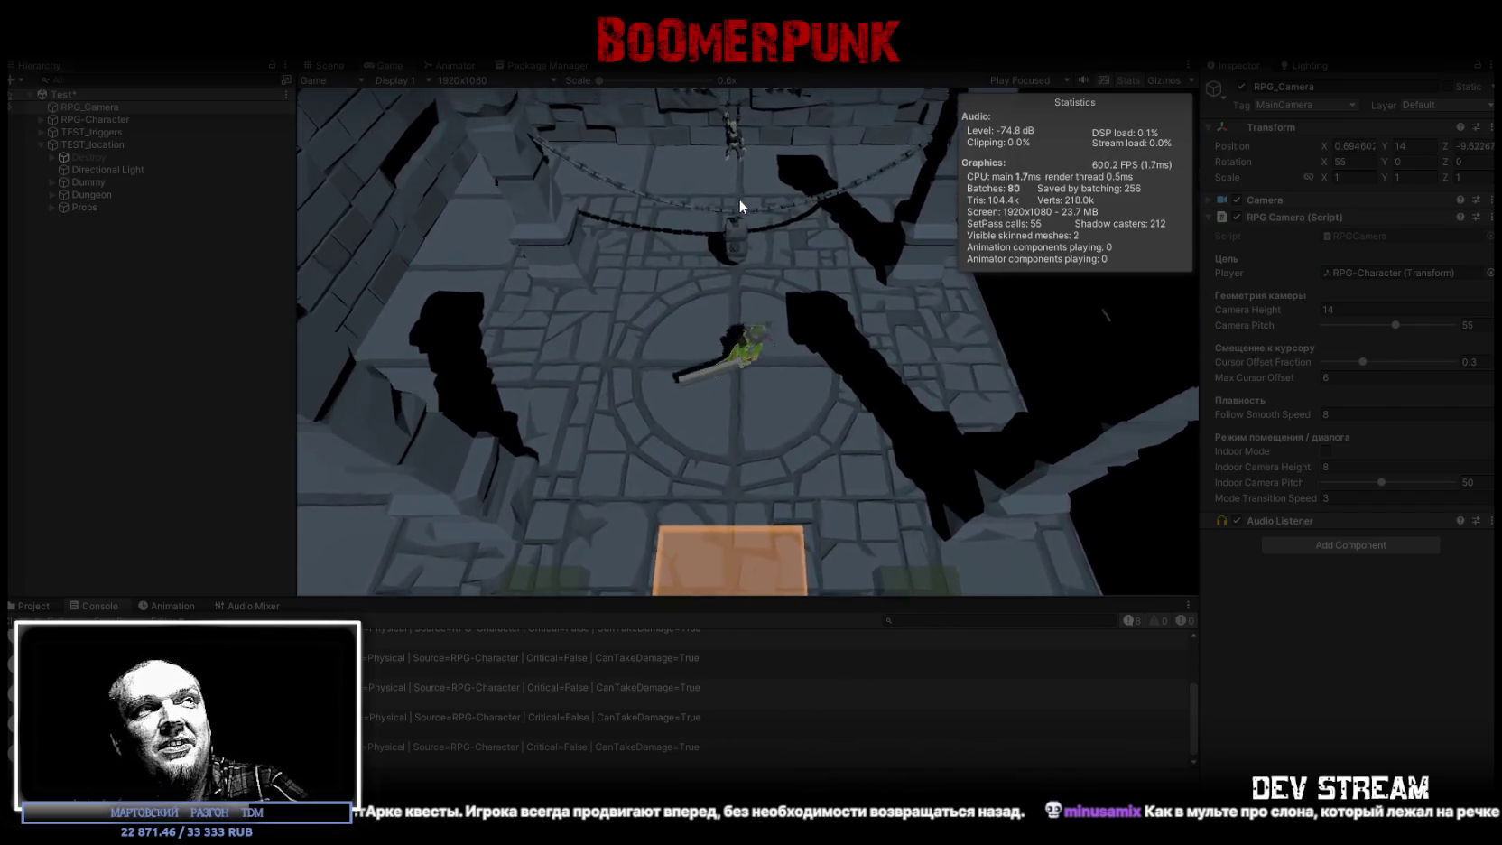
key(a)
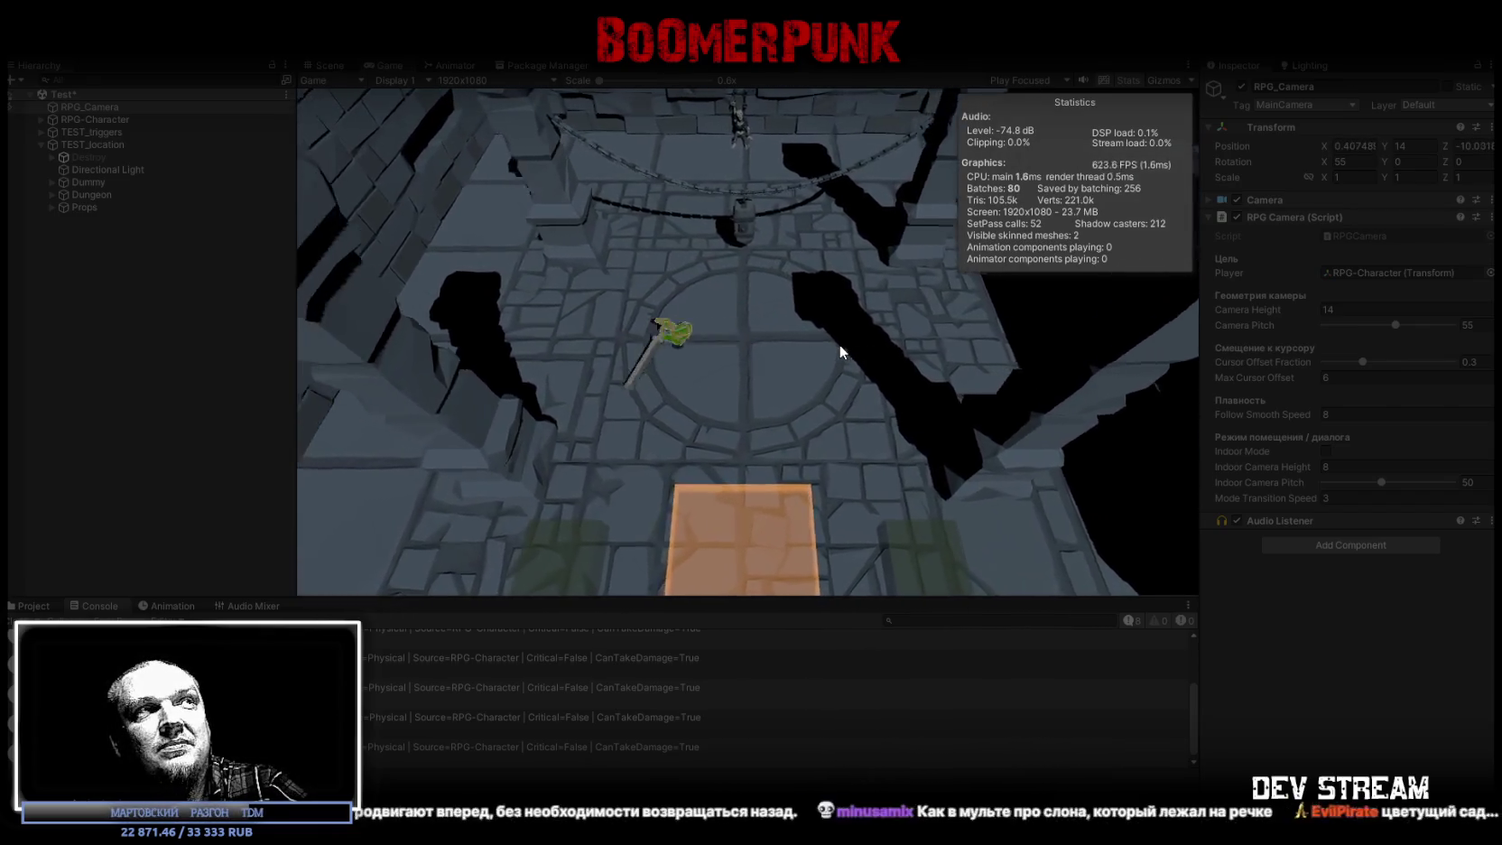
key(d)
key(a)
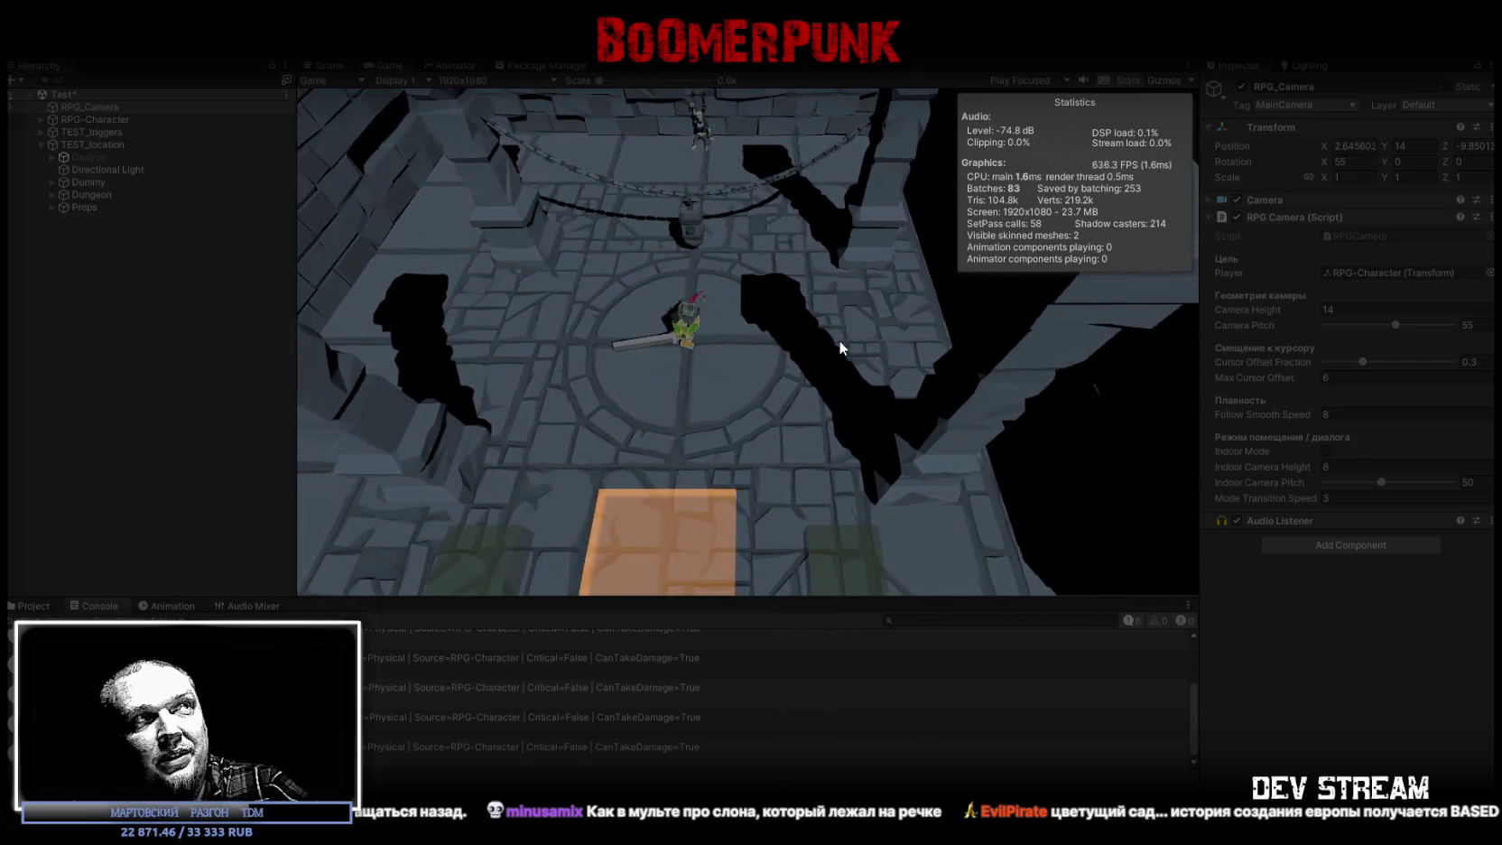
key(d)
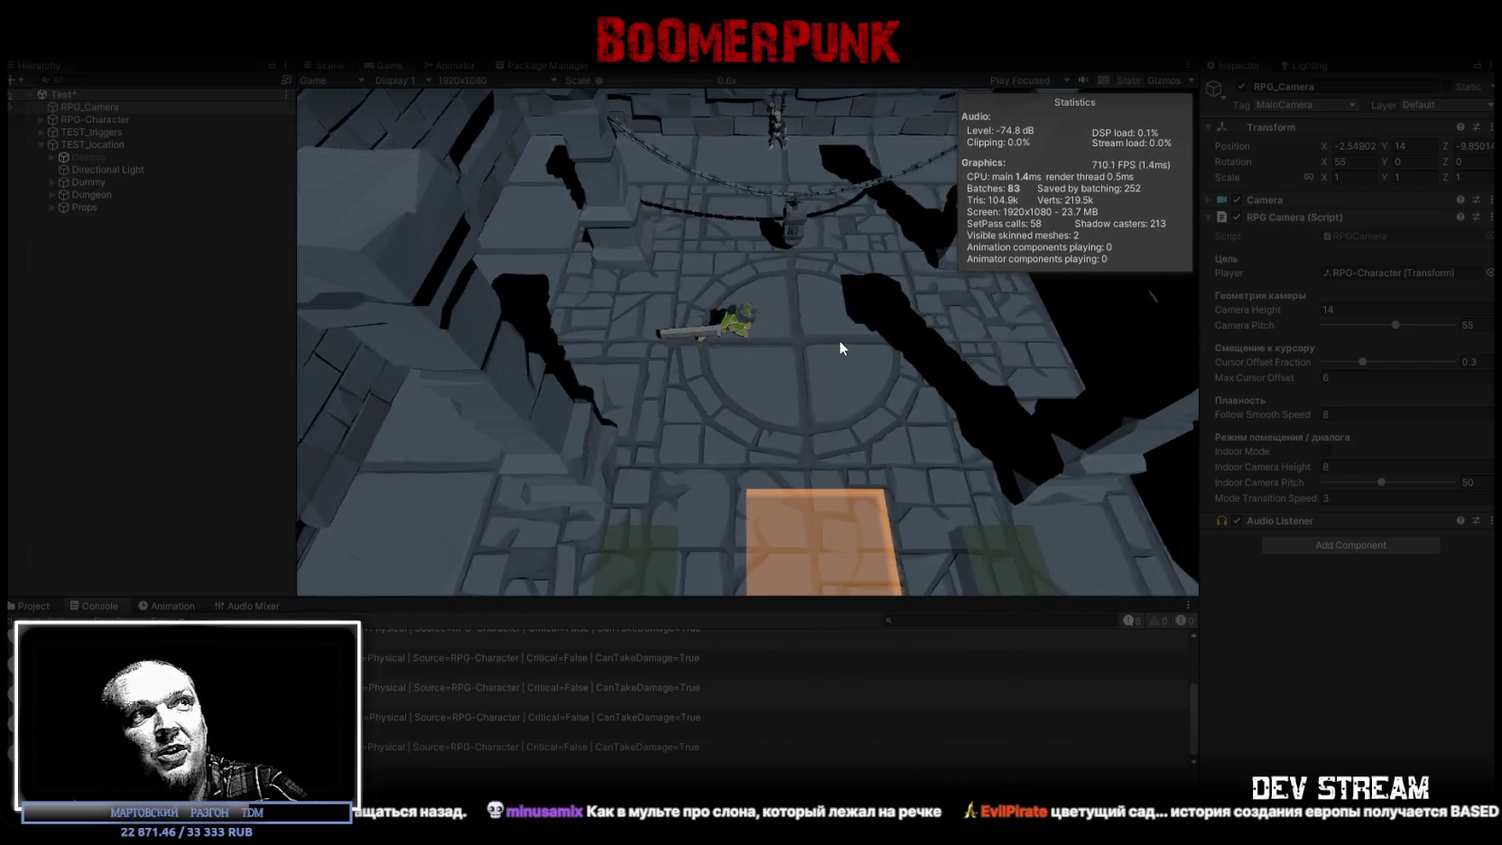
Step: Walk the character forward-left, swing its sword twice, then walk back down the arena
key(w)
key(a)
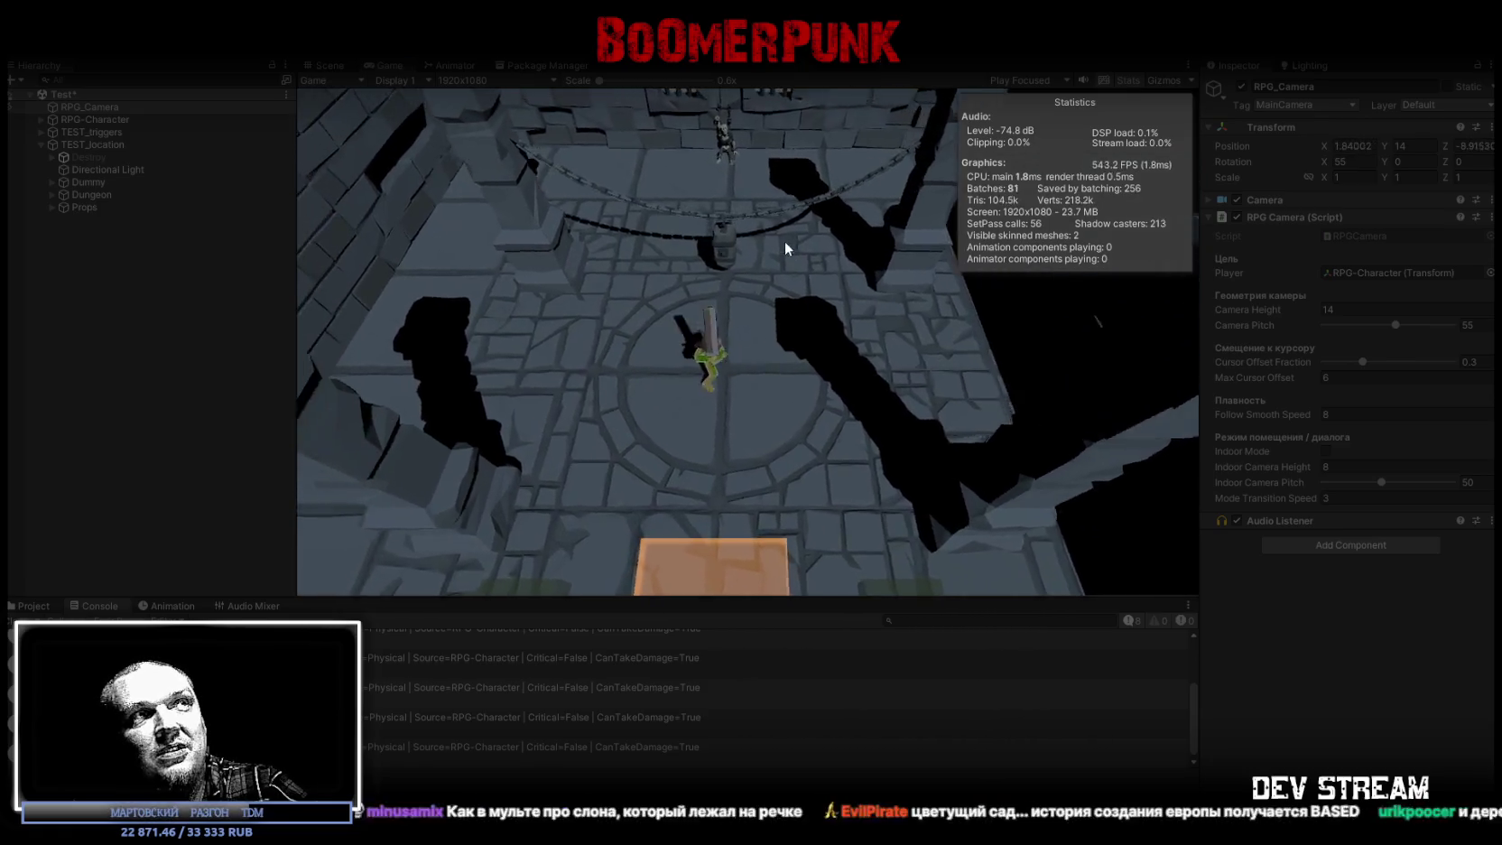
click(769, 242)
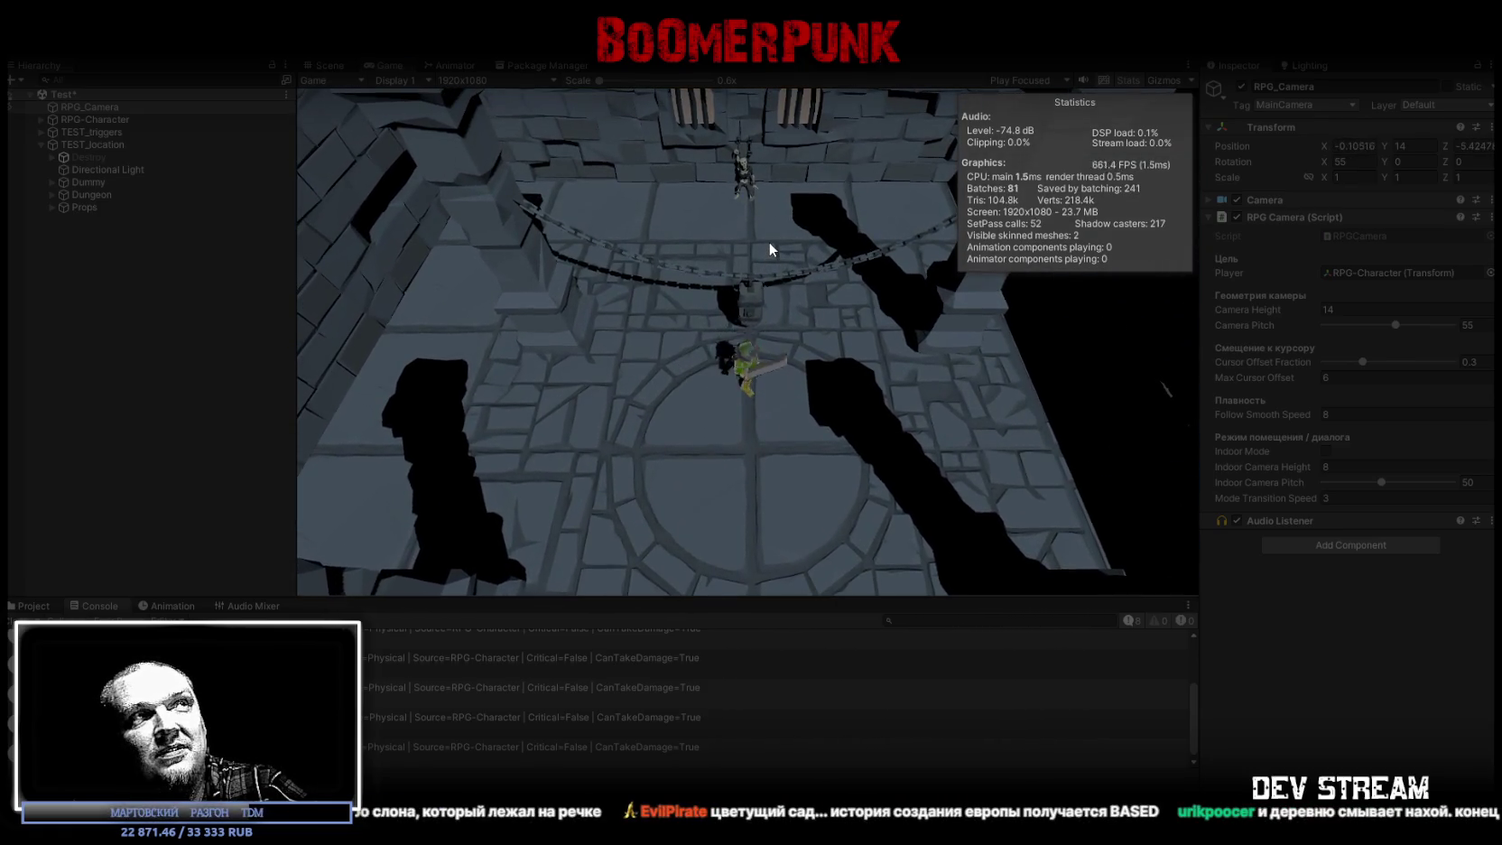
click(769, 244)
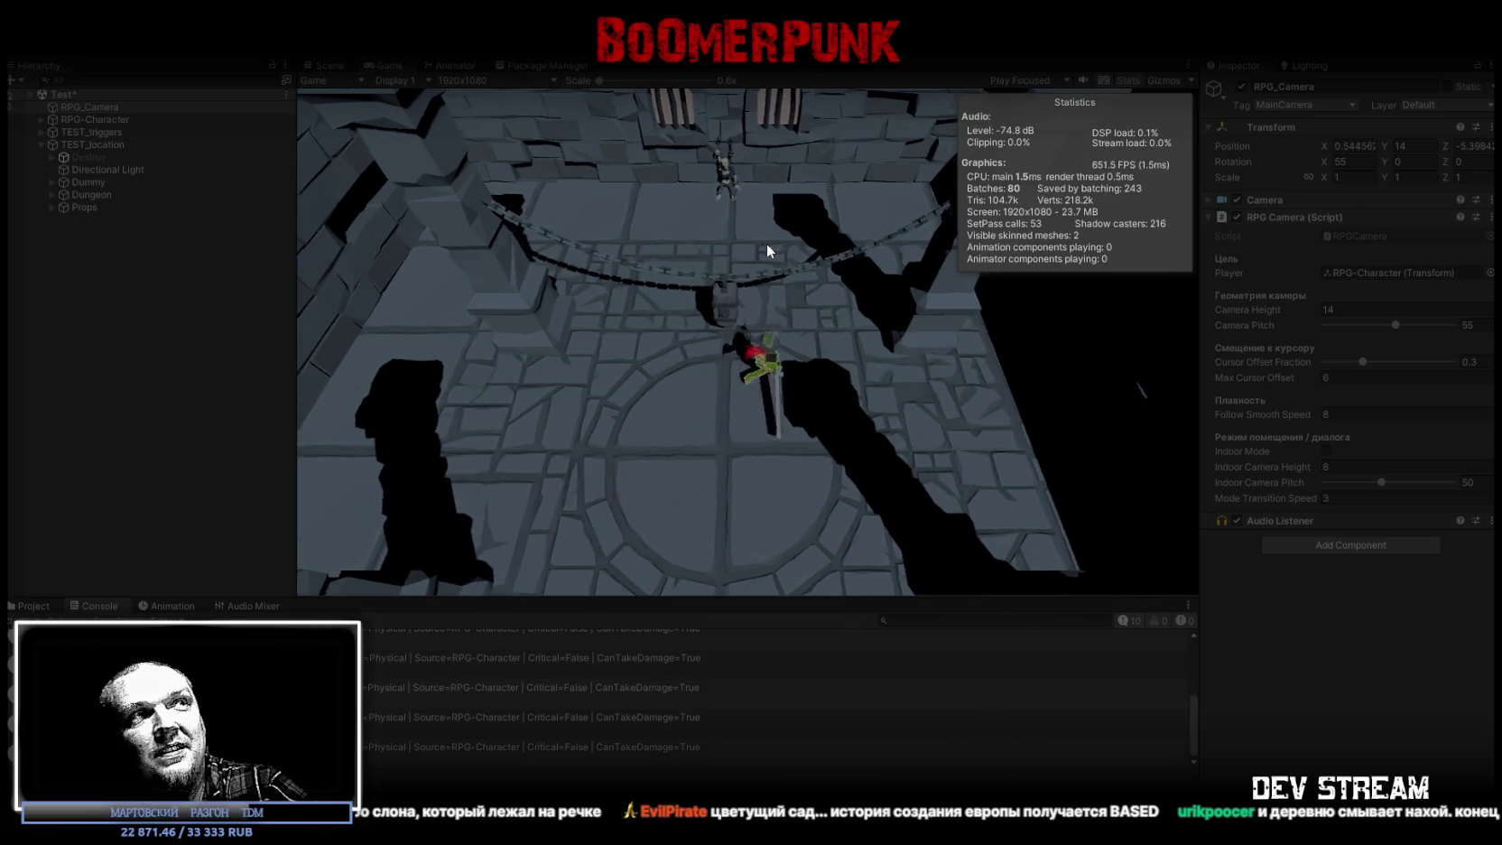
key(s)
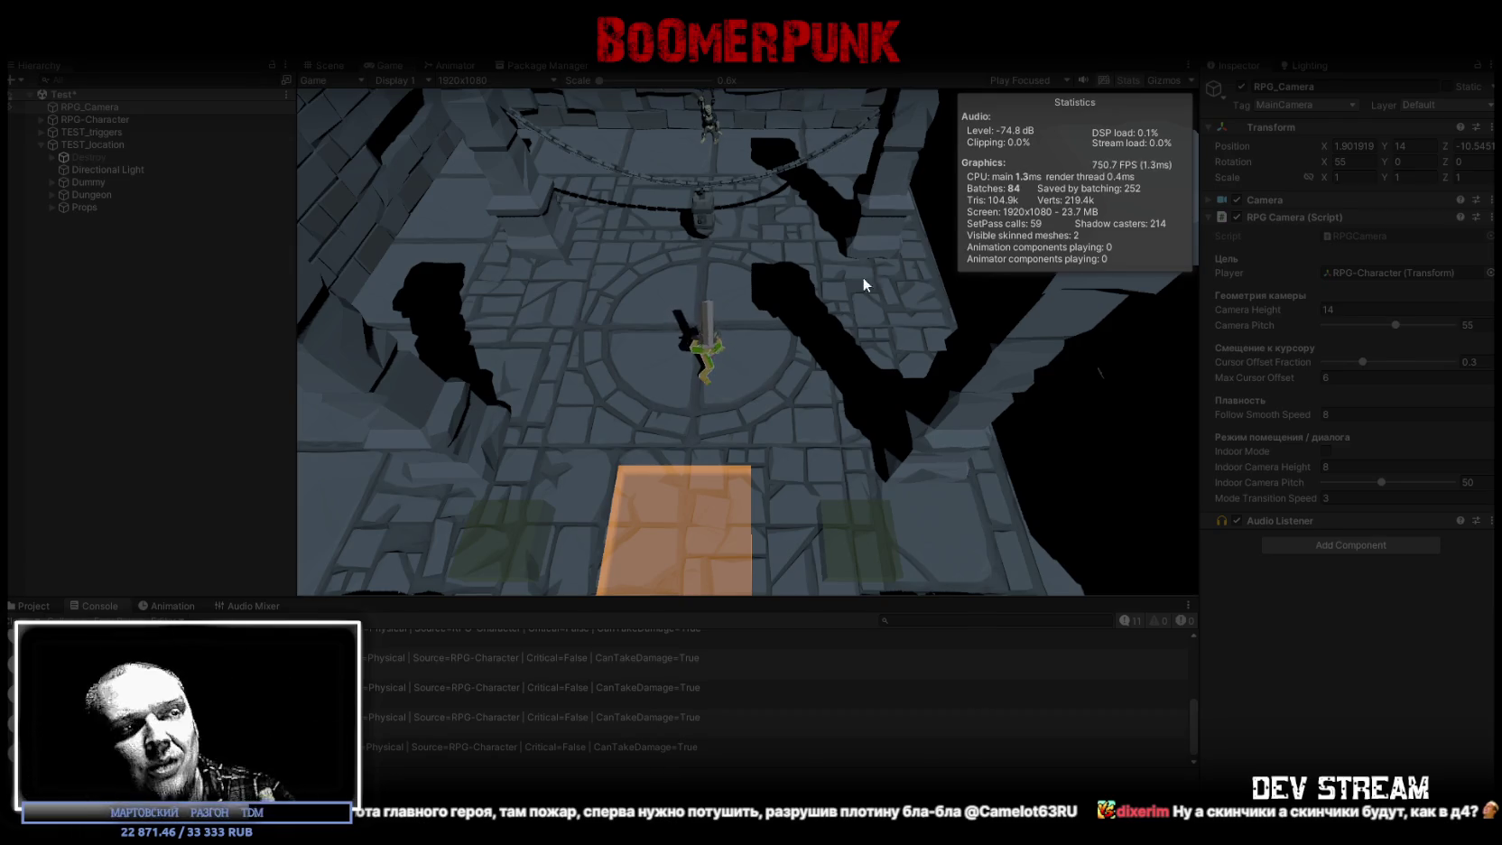
Step: Walk the character toward the camera, then bring the RPG_WW_ZAVOZ spreadsheet back to the front
key(s)
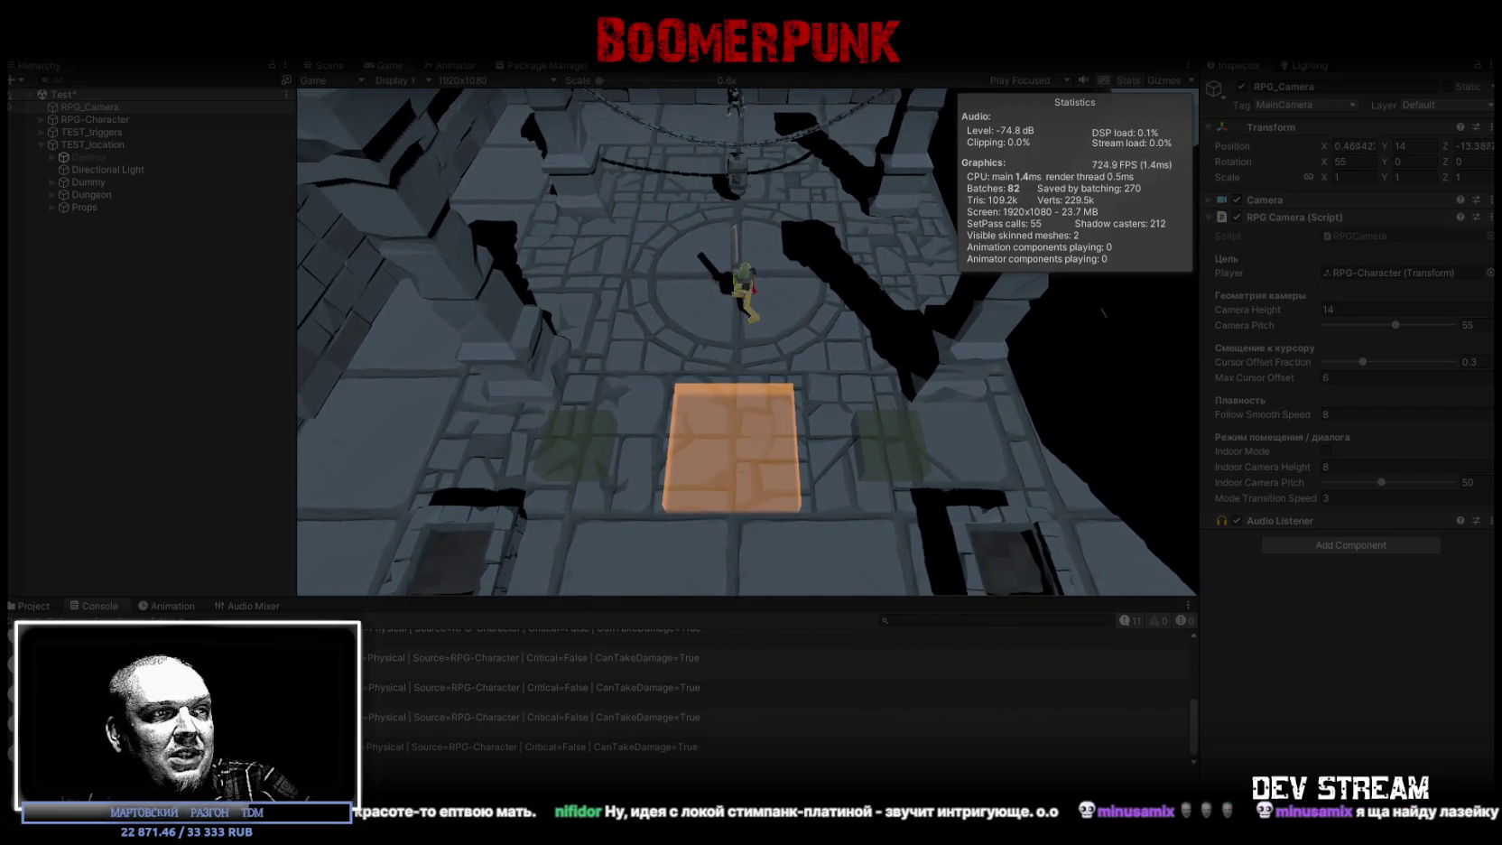
key(alt+Tab)
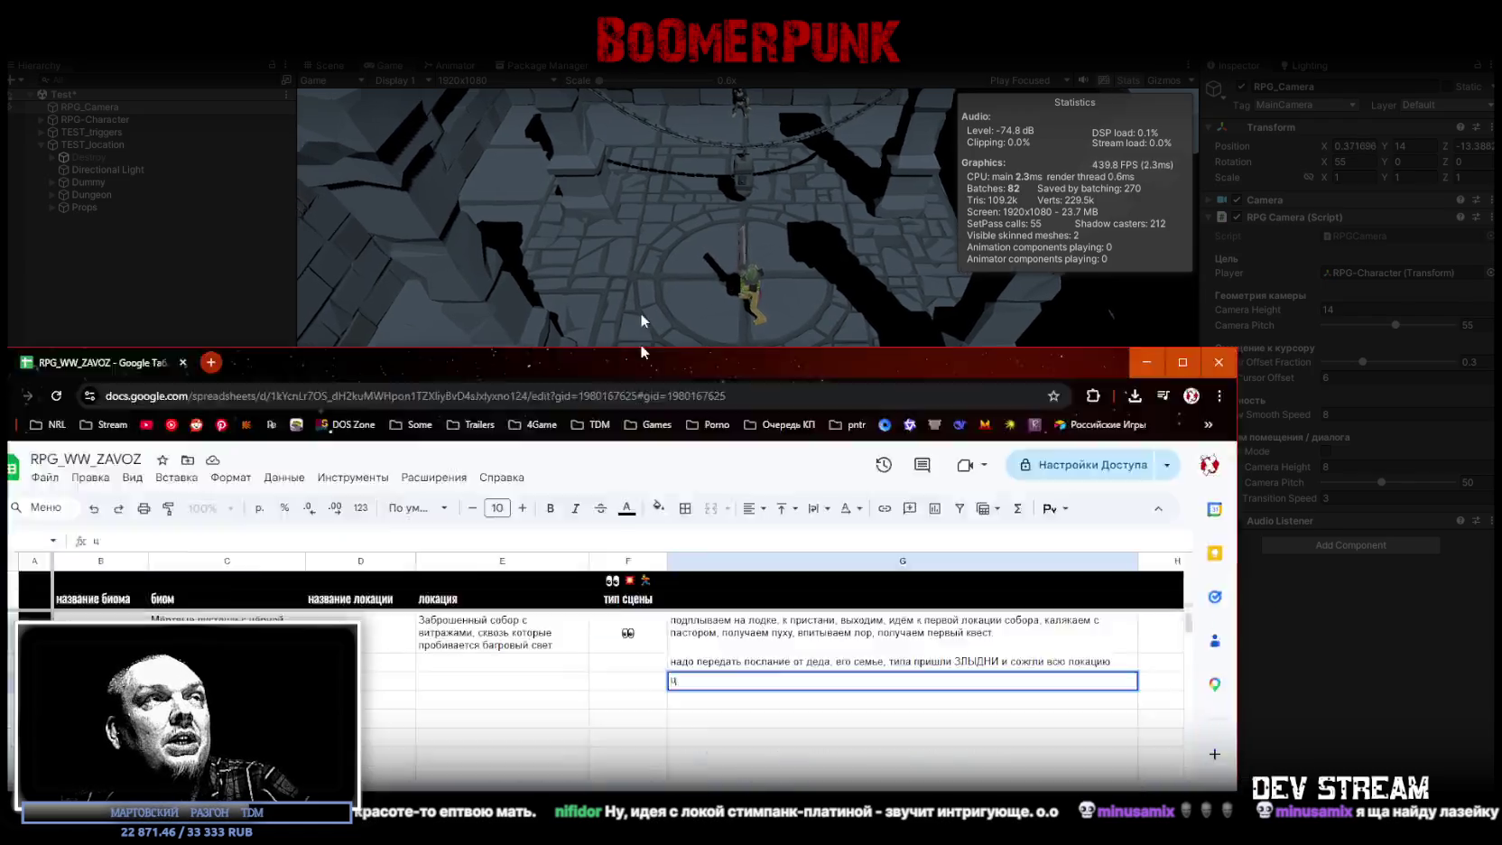
Step: Scroll down and select an empty cell far down column G, then scroll back up
scroll(702, 497, down, 5)
scroll(702, 496, down, 8)
scroll(712, 526, down, 10)
scroll(834, 583, down, 3)
click(958, 585)
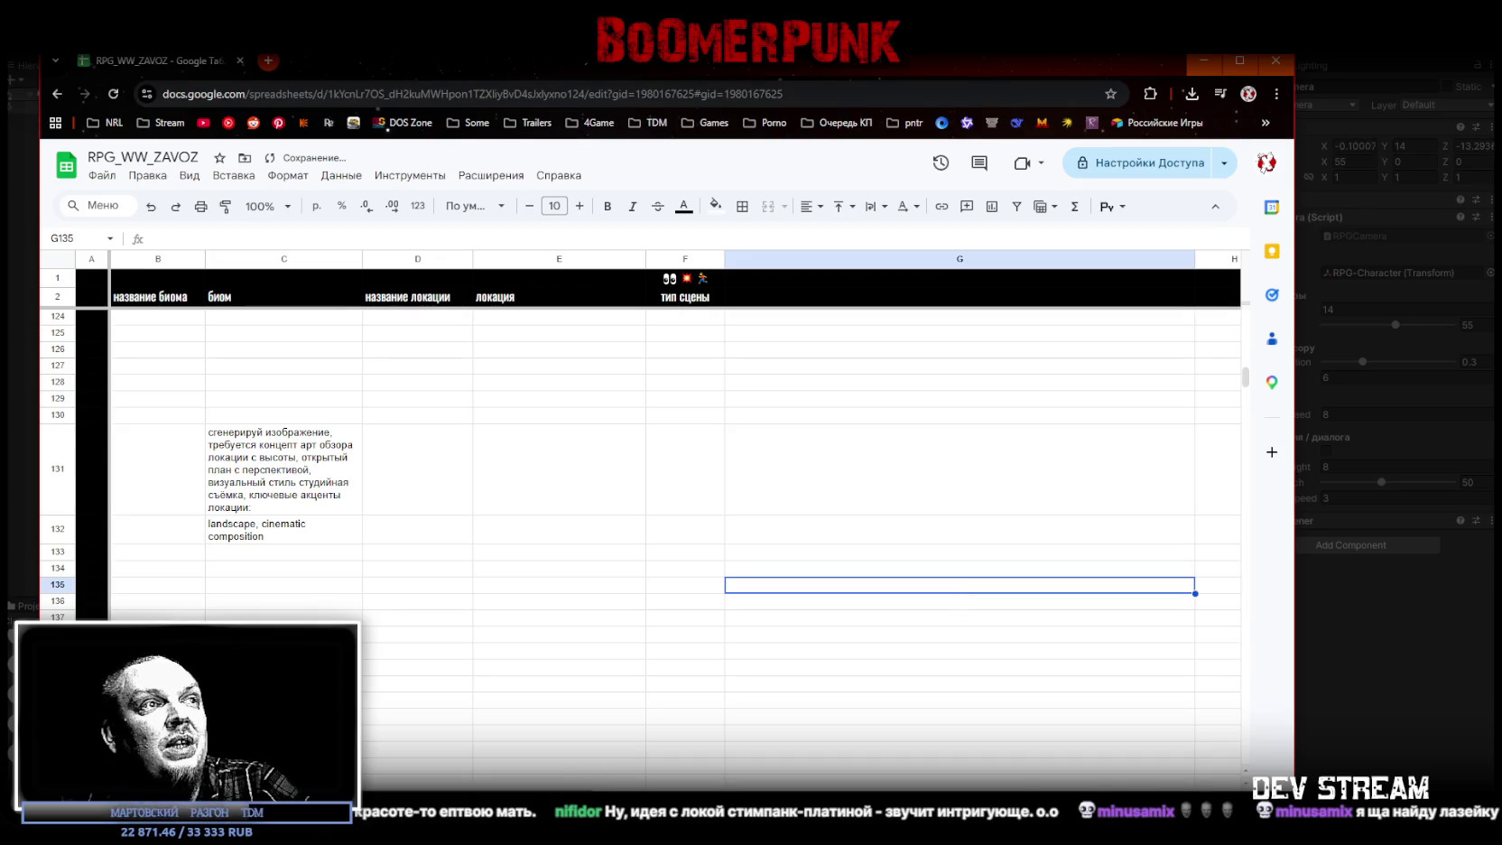
scroll(864, 621, right, 3)
scroll(863, 620, right, 3)
scroll(863, 621, down, 10)
scroll(864, 621, up, 10)
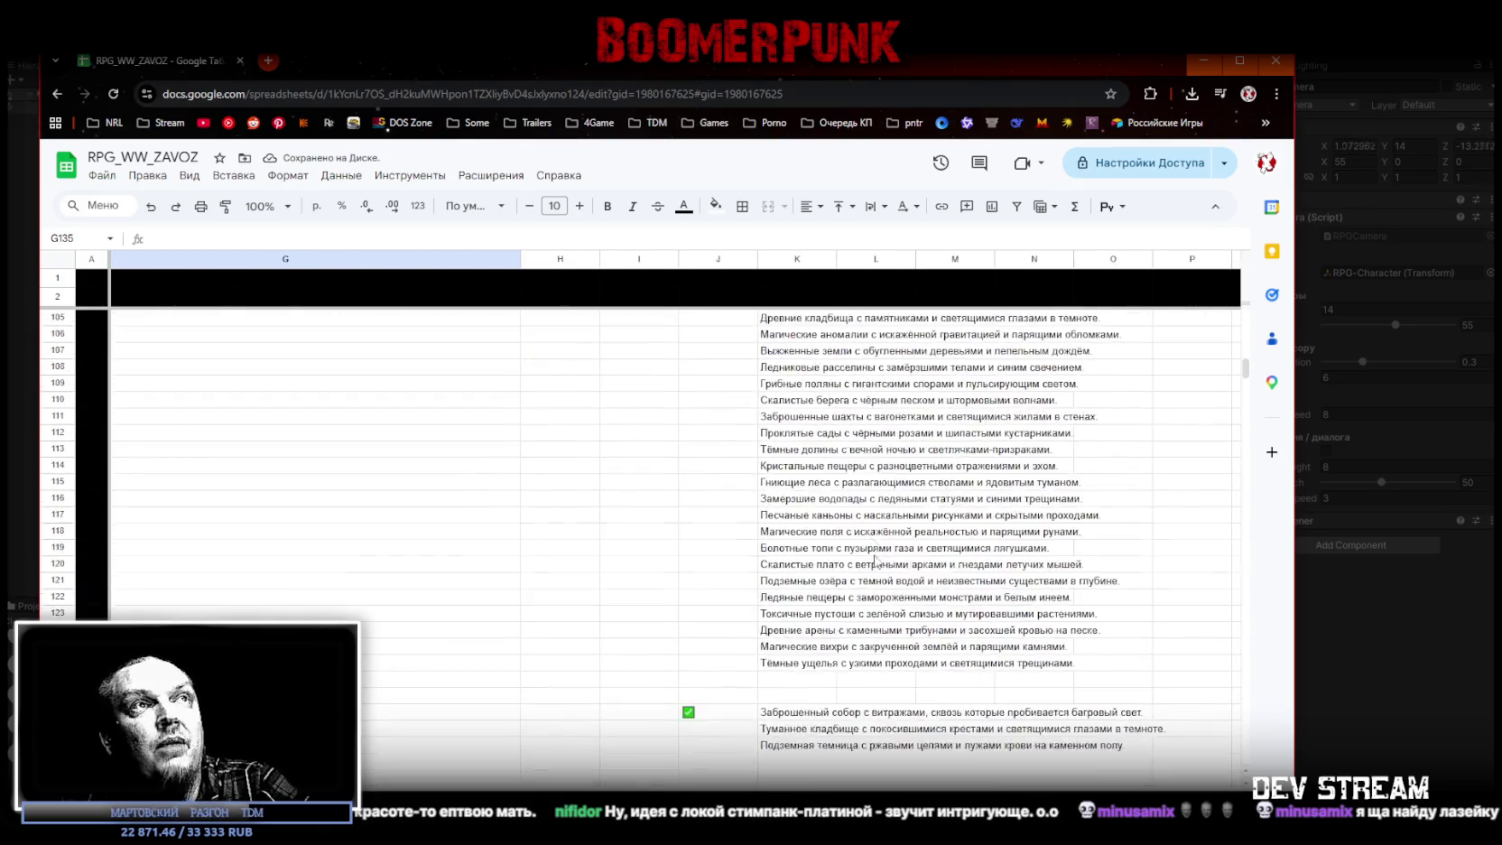
scroll(848, 605, up, 10)
scroll(830, 586, up, 8)
scroll(794, 550, up, 12)
scroll(778, 535, up, 10)
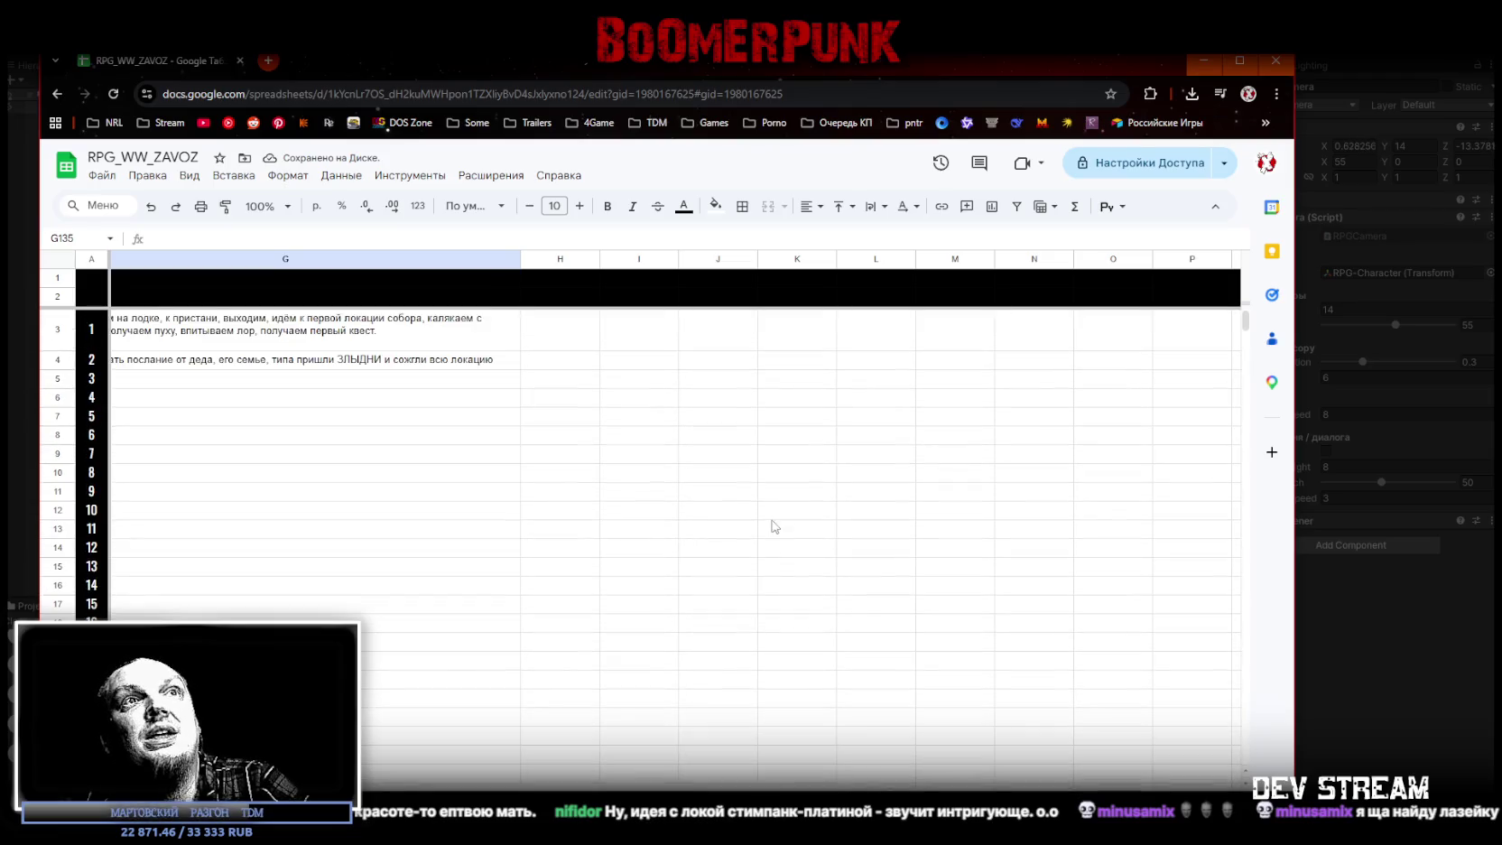
Step: Back at the sheet's top-left, clear the stray character from G5 and reselect G4
scroll(429, 775, left, 3)
scroll(428, 774, left, 3)
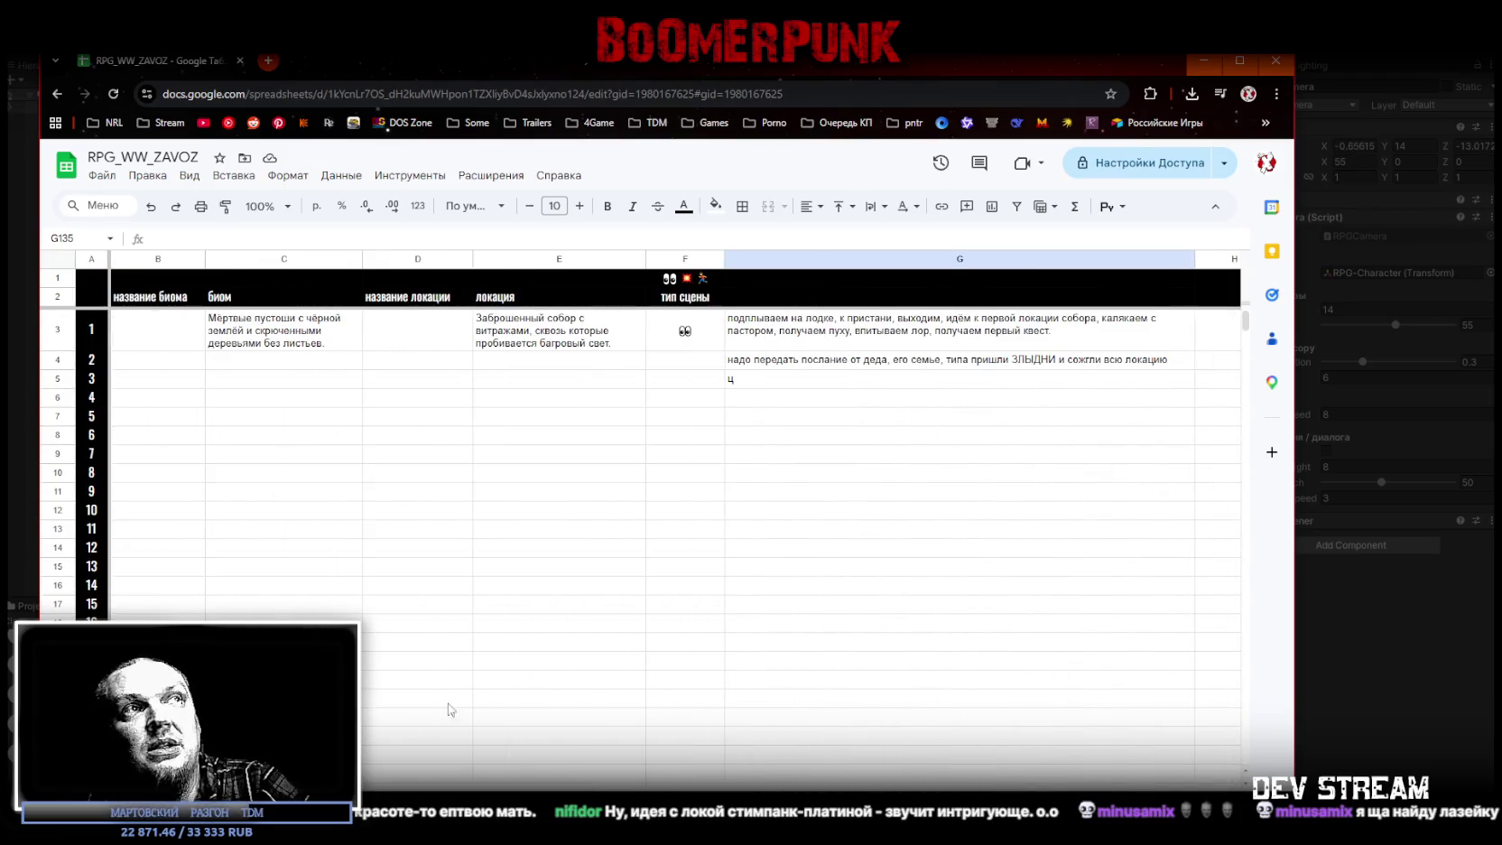
click(762, 380)
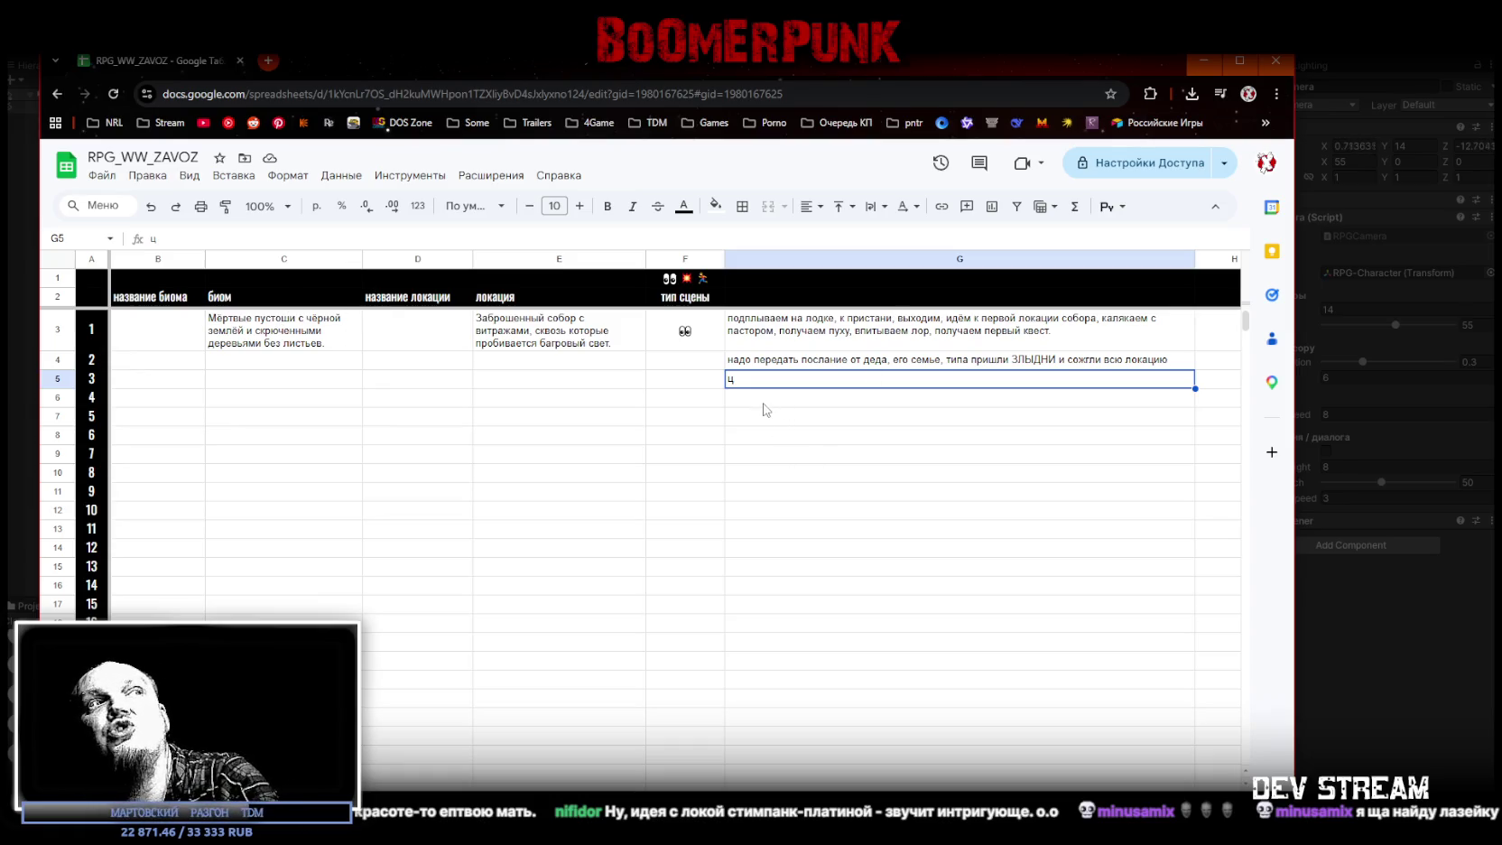
key(BackSpace)
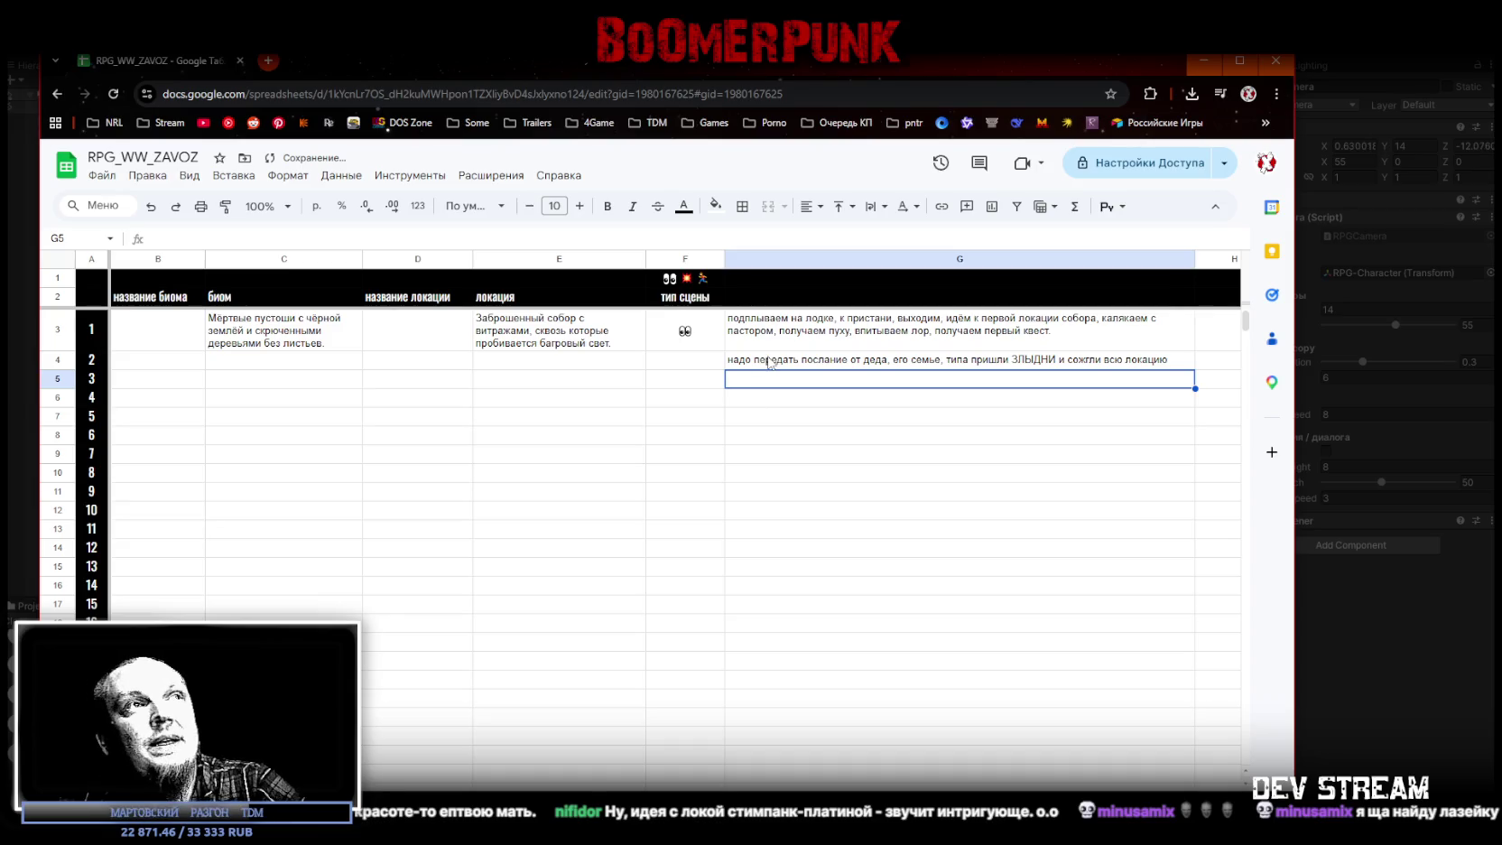
click(770, 361)
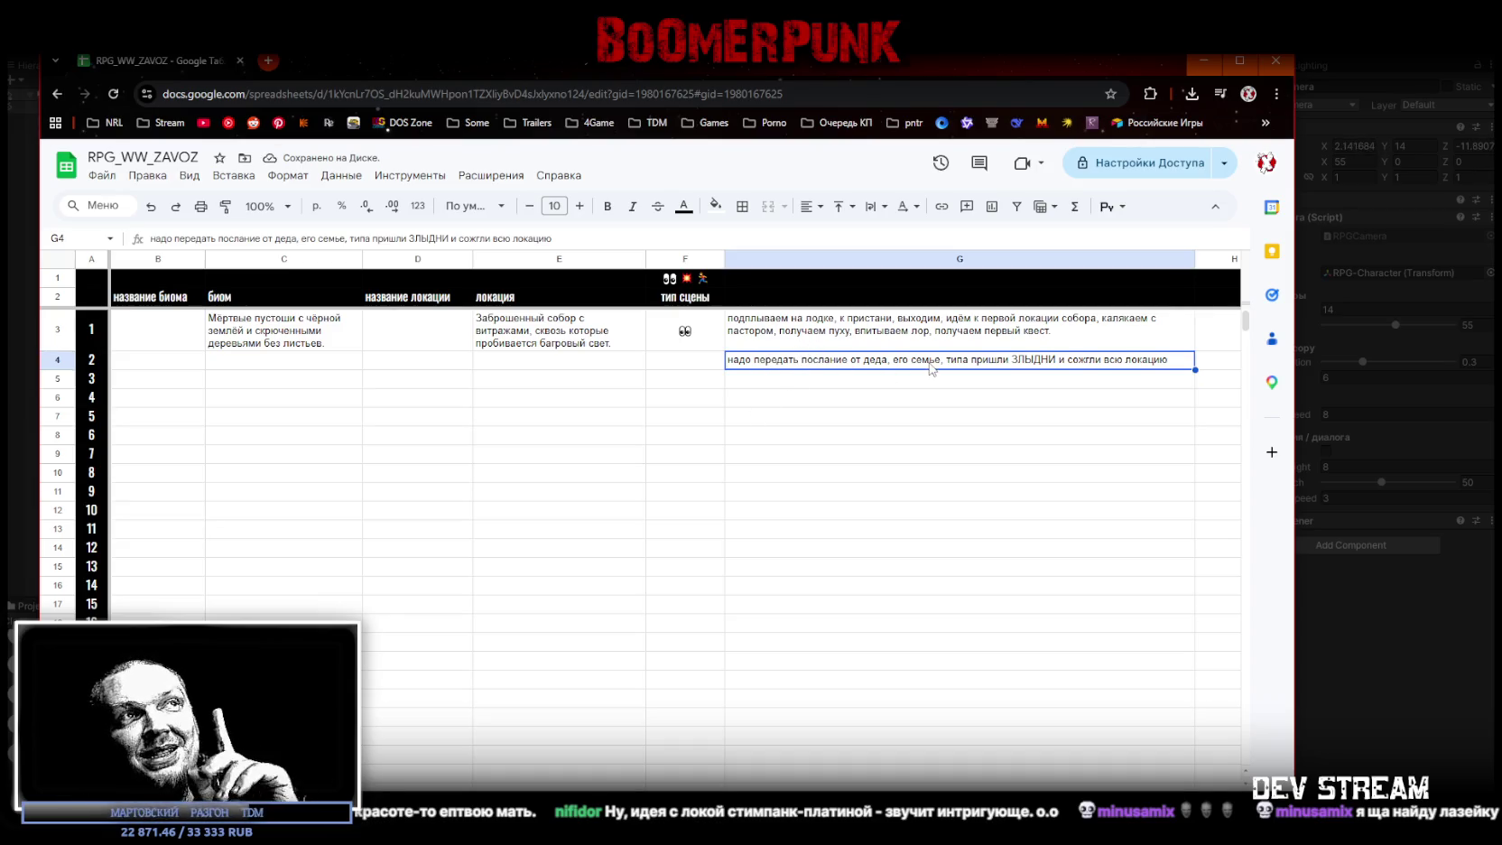
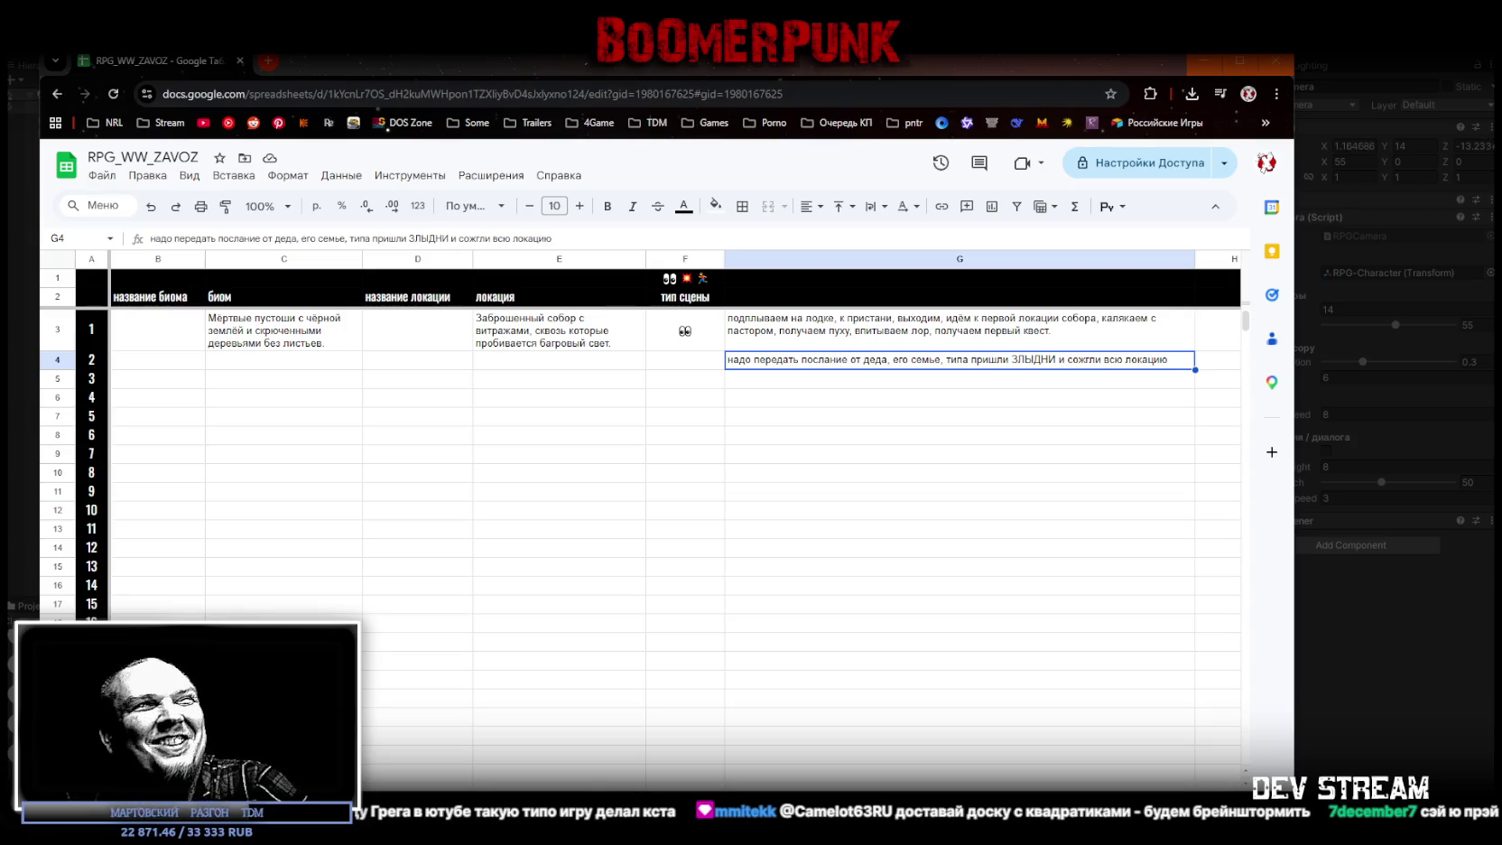
Step: Copy the dead-wastelands biome text from C3 and go to G5 for the next scene
click(817, 398)
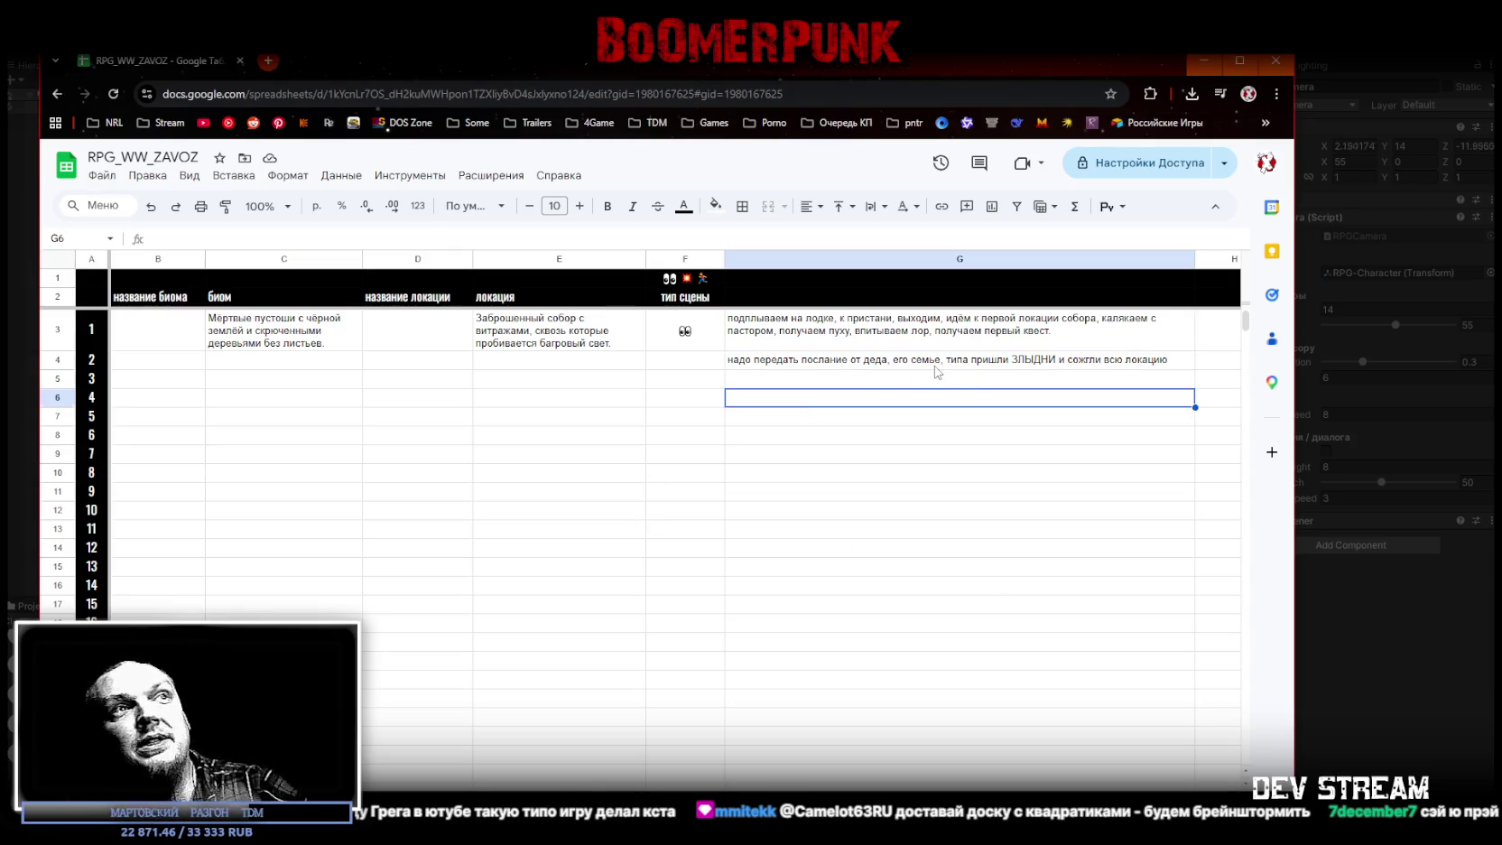
click(865, 381)
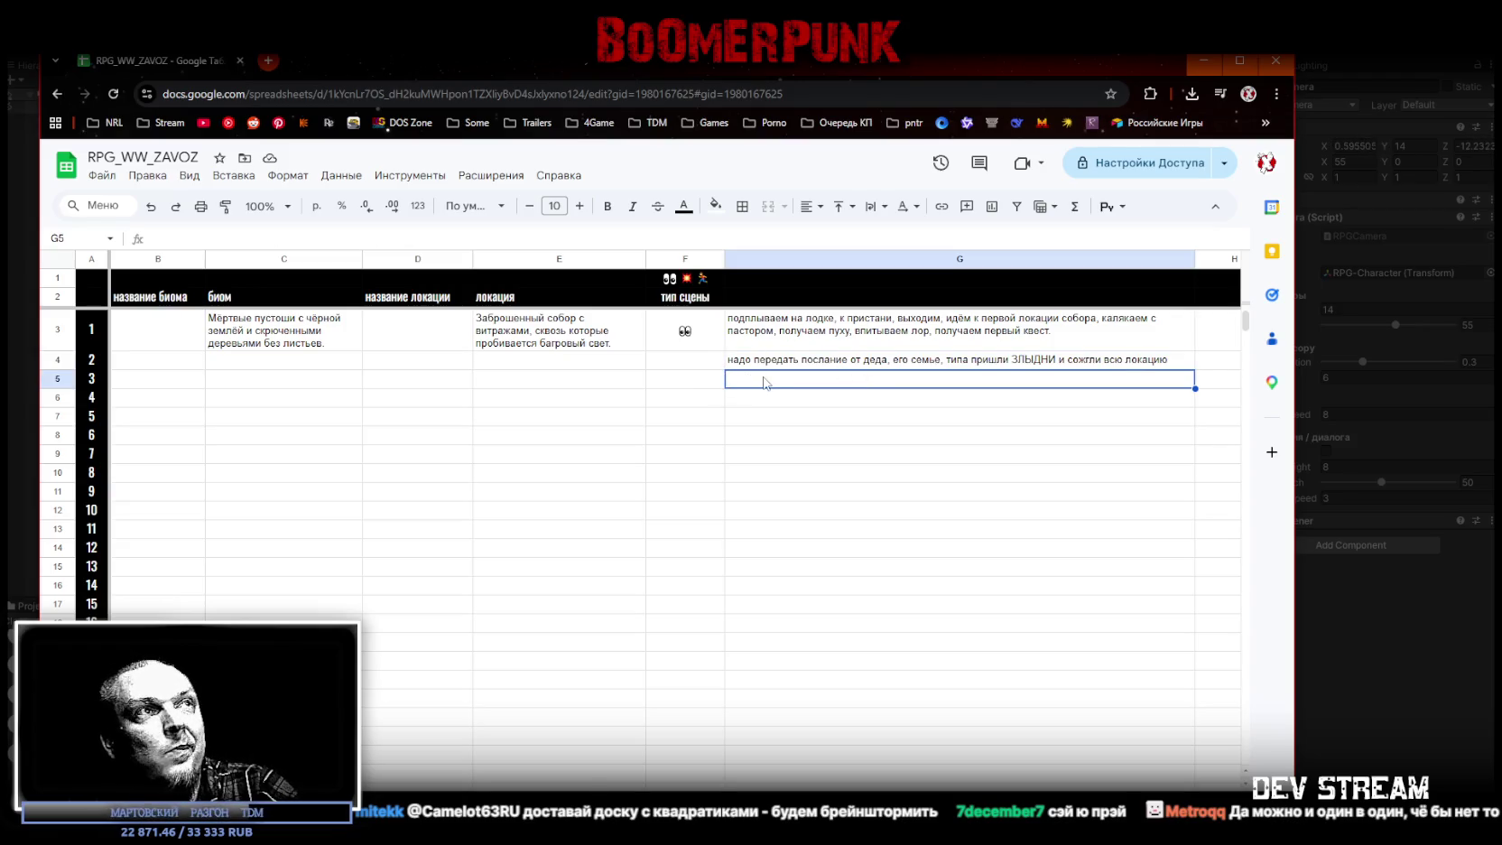
click(272, 348)
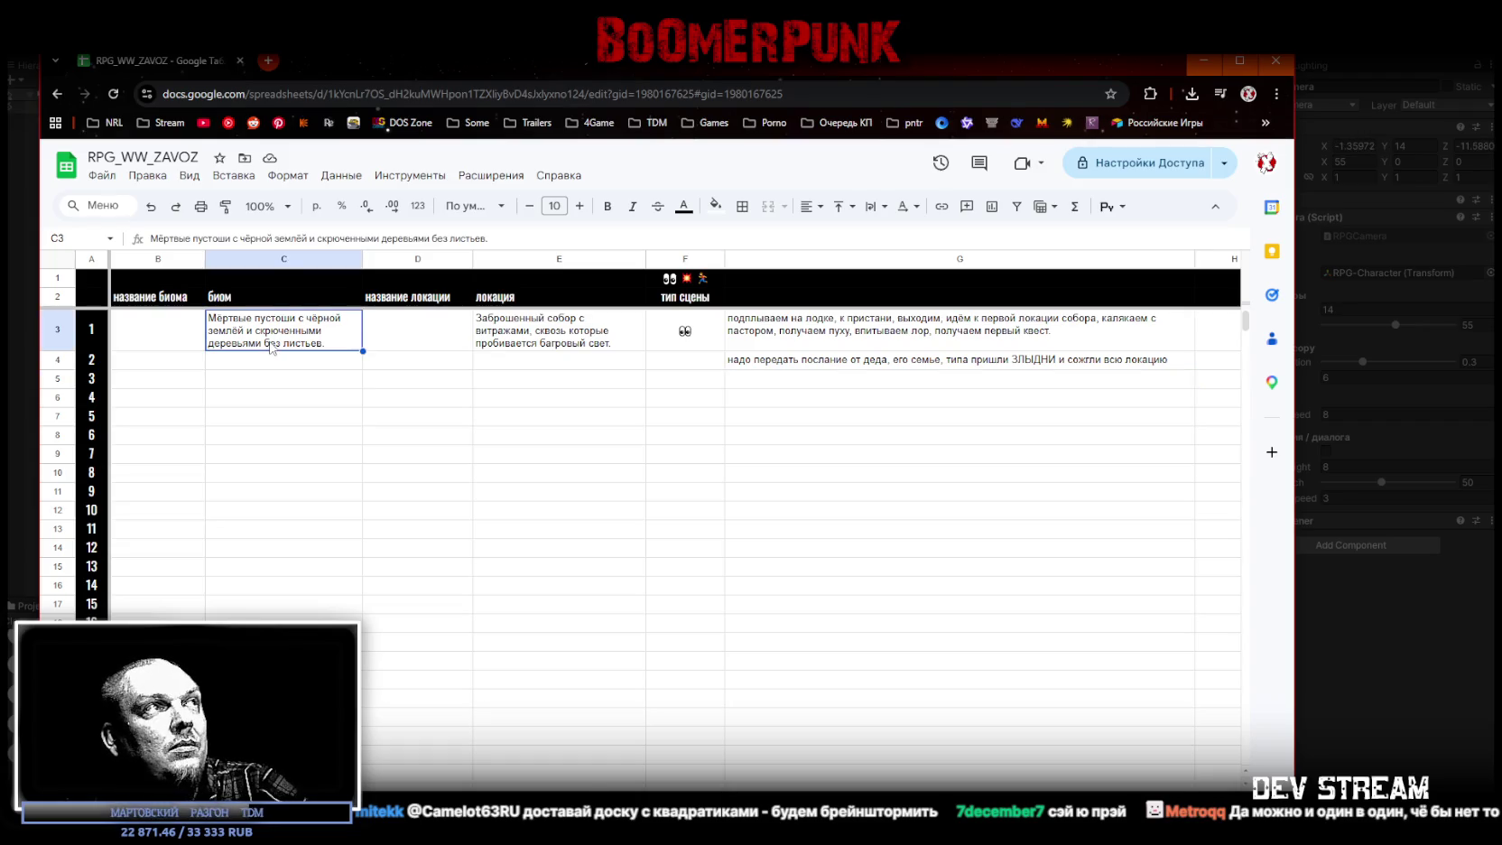
click(551, 347)
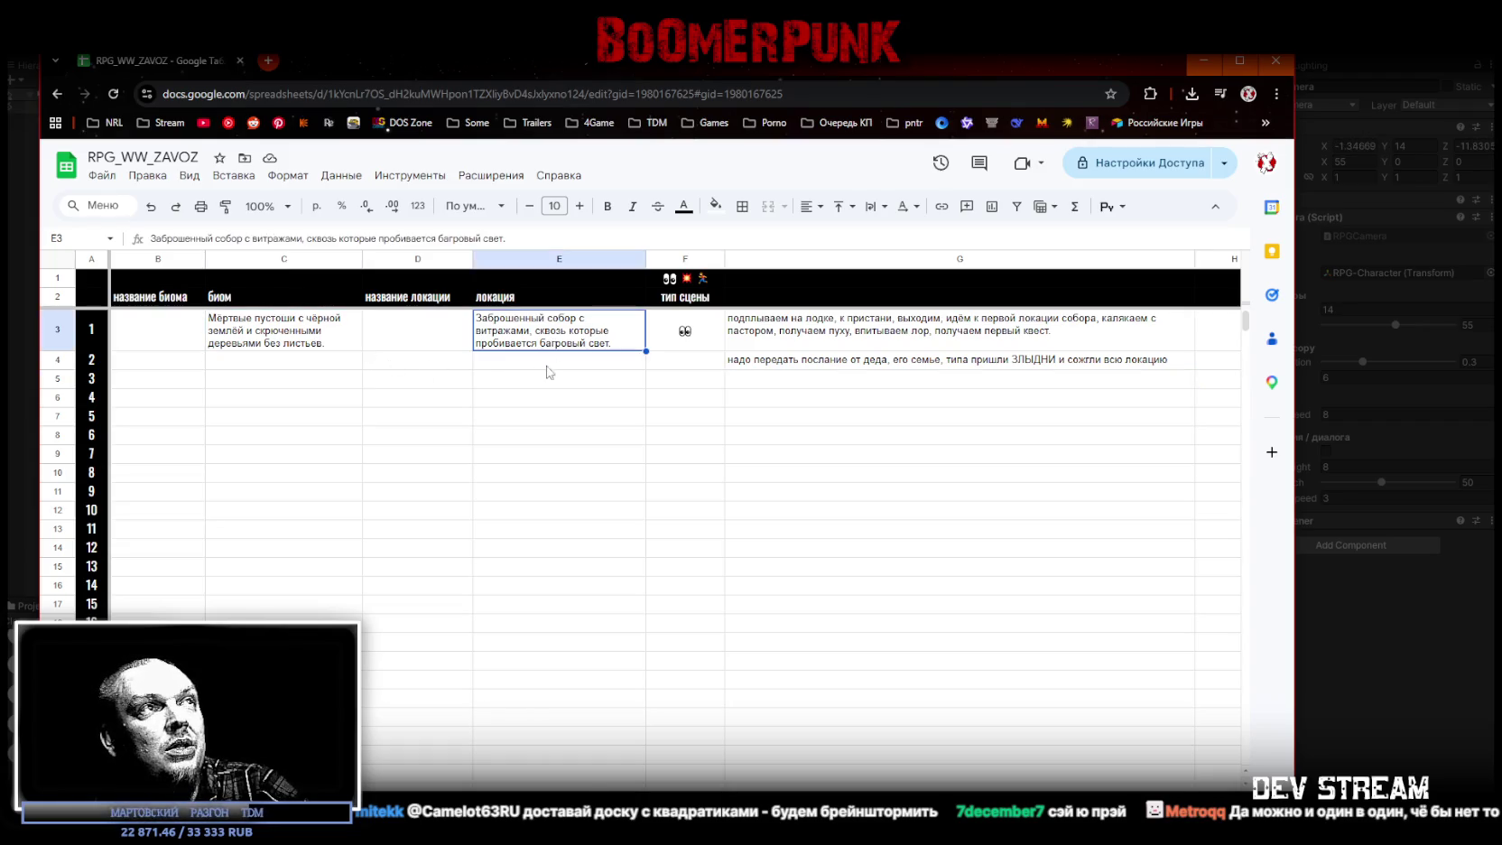
click(257, 335)
key(ctrl+c)
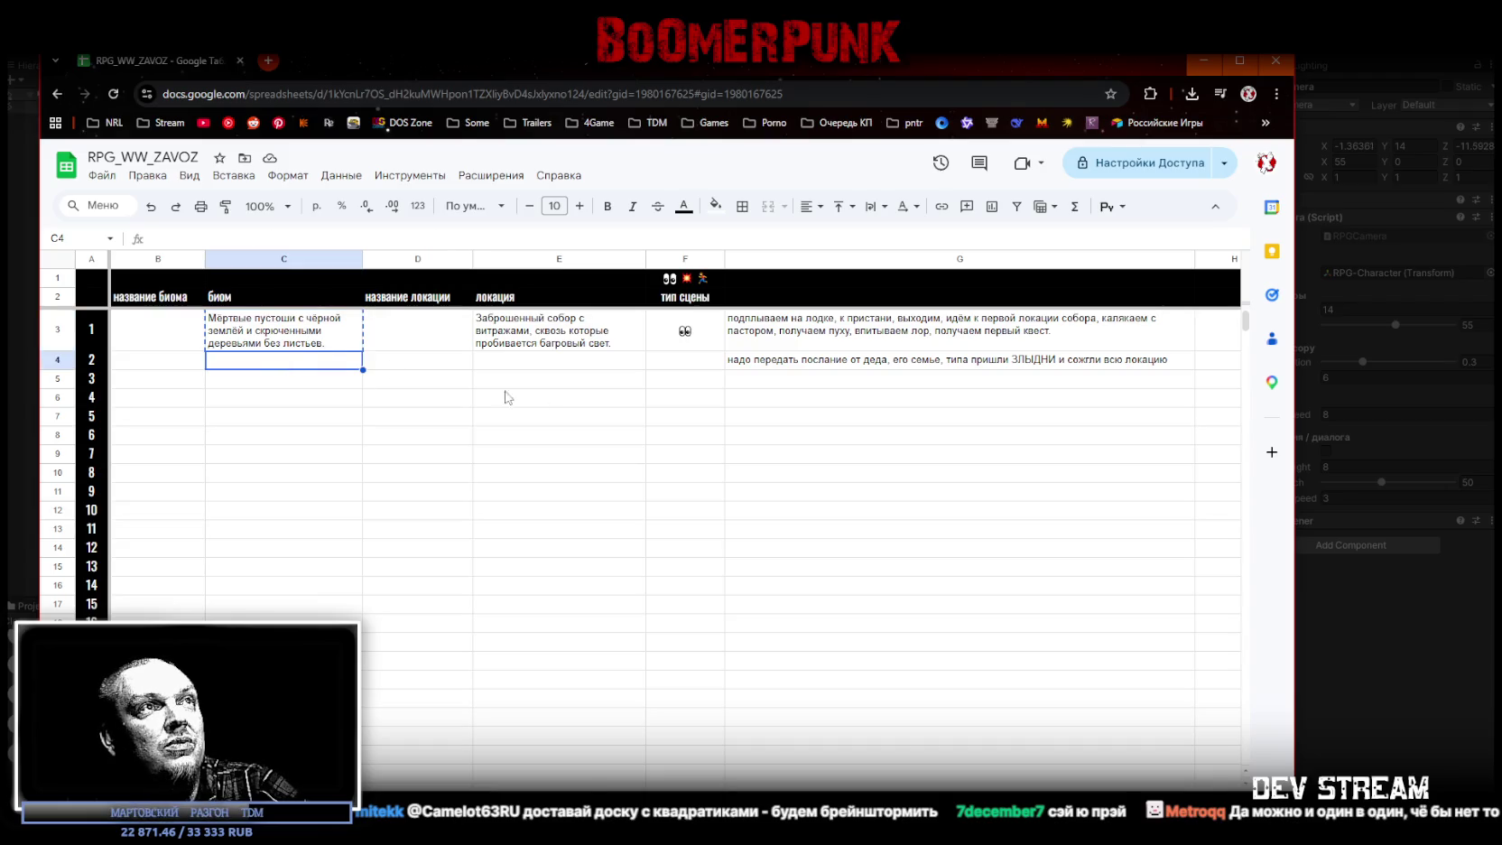
click(760, 383)
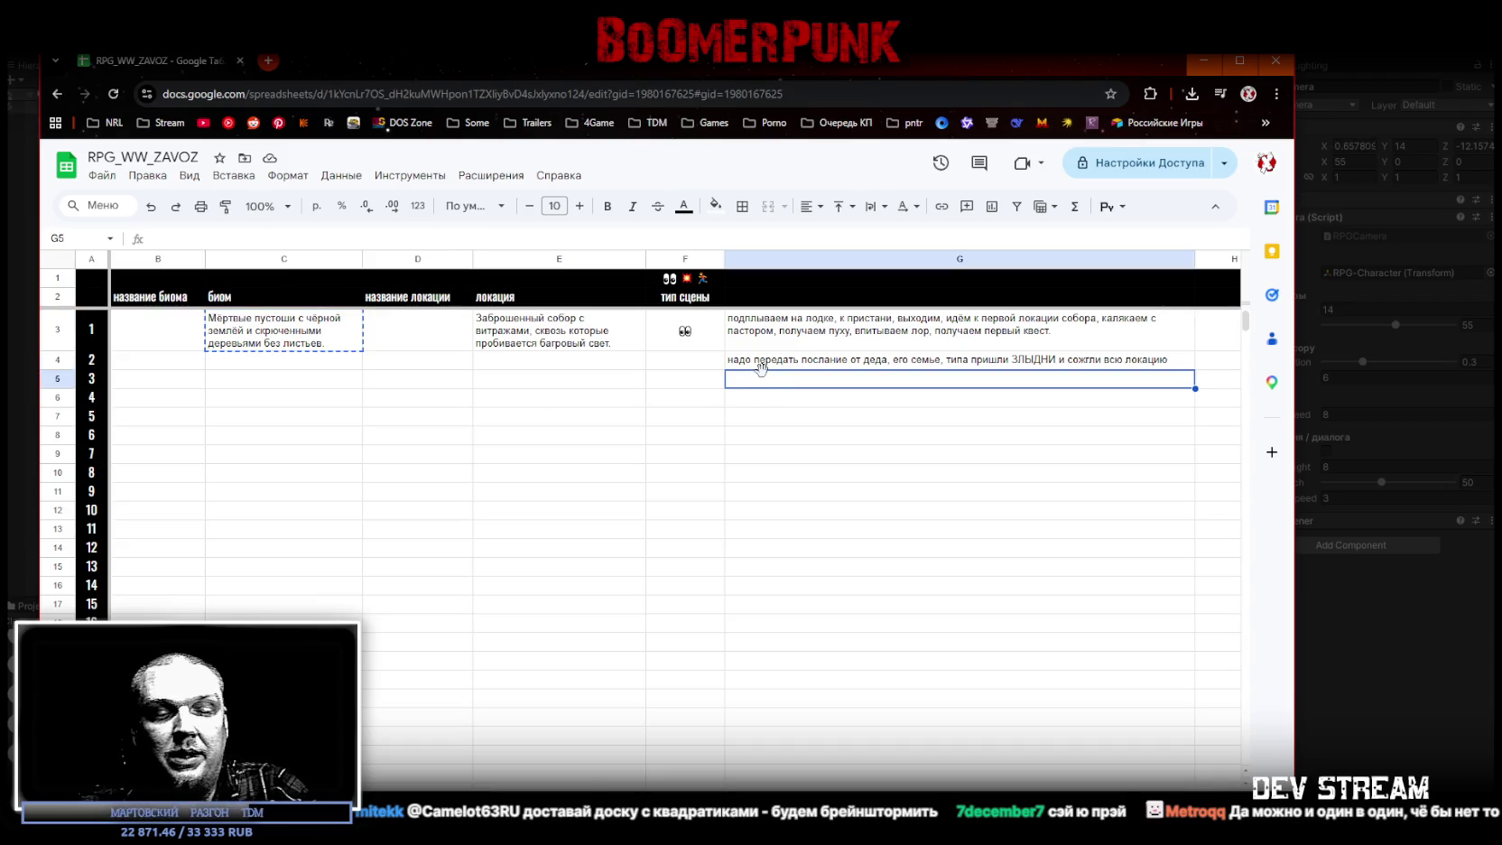
Step: Enter 'идём по пустошам, учимся давать люлей врагам' in G5, fixing a typo along the way
text(идёт)
text(м, с)
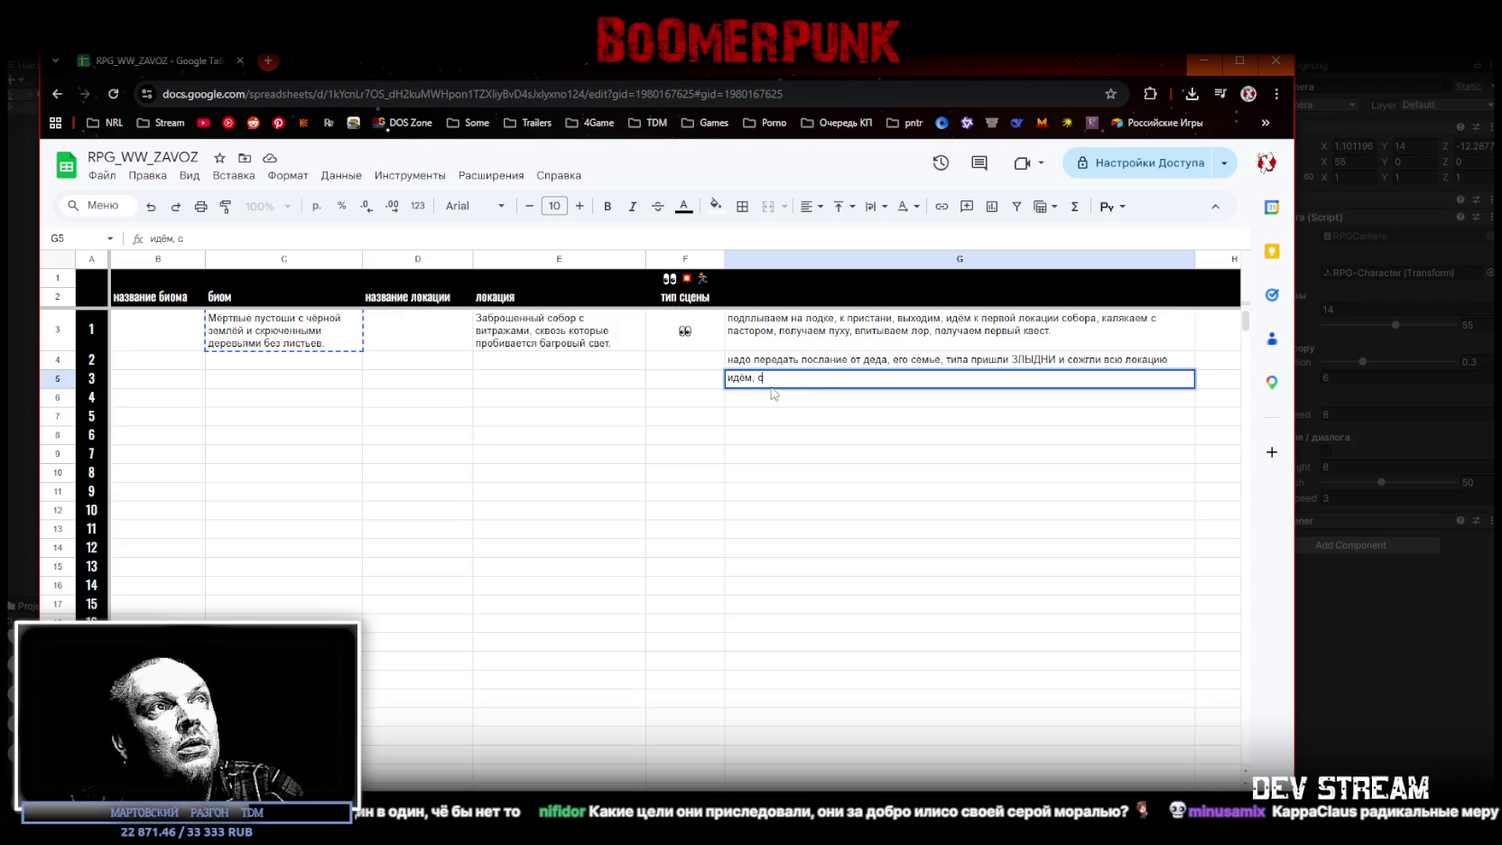
key(BackSpace)
text(учимся давать люлей врагам)
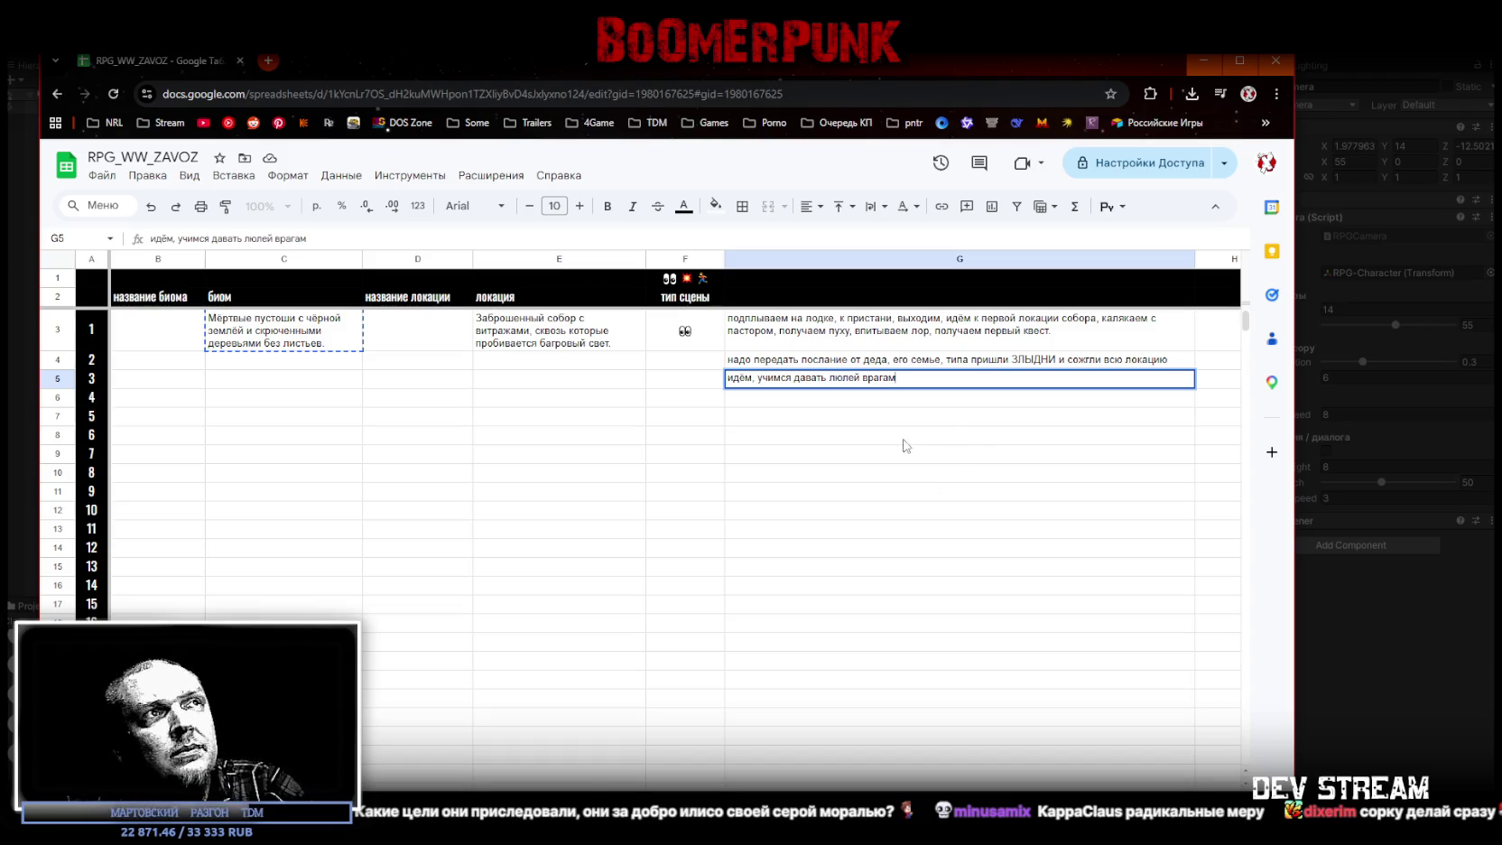
click(754, 378)
text(по пустошам)
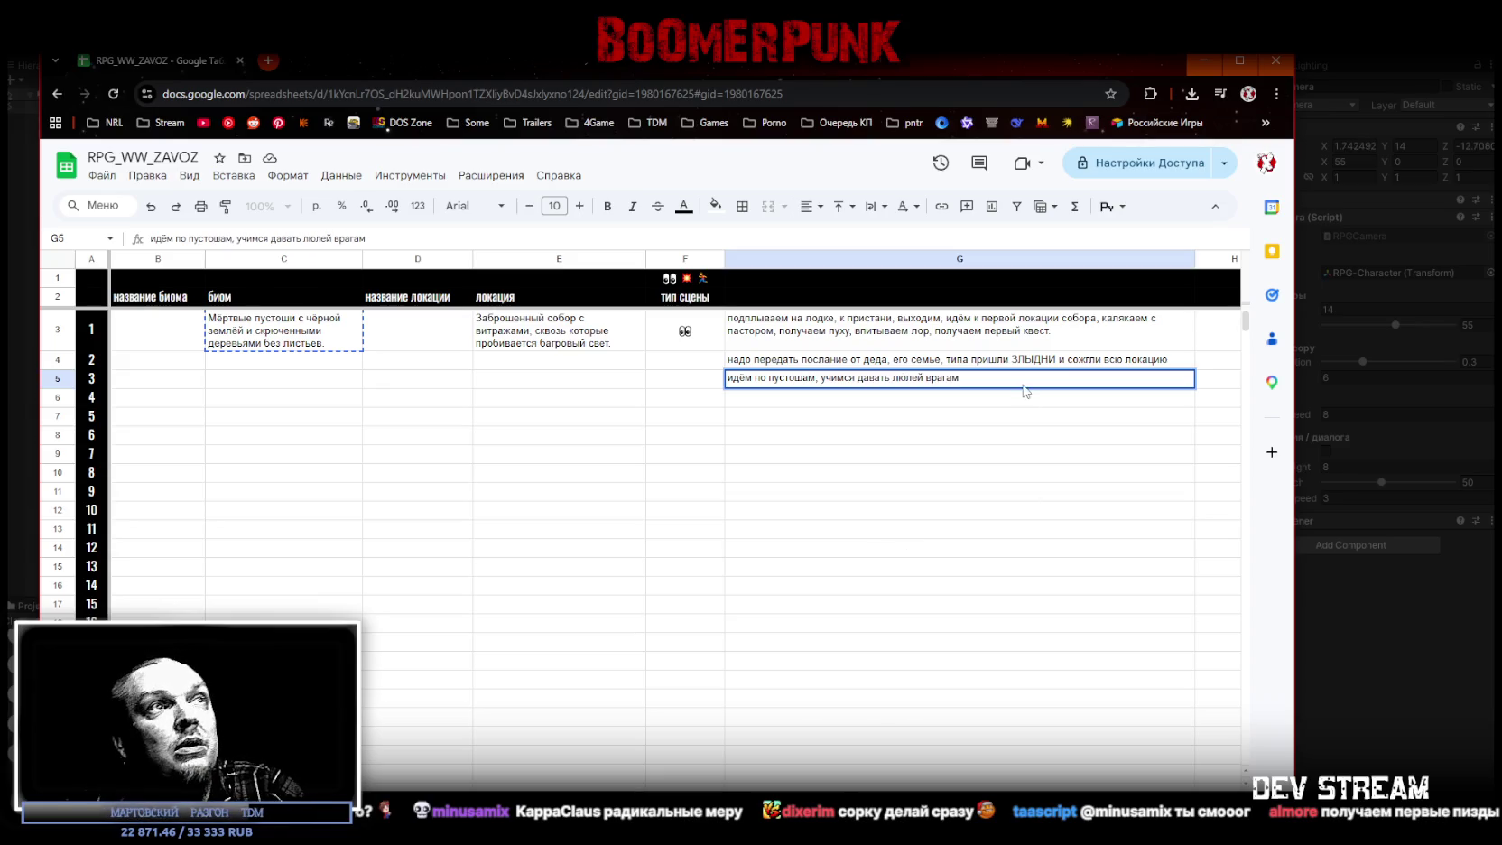
key(Return)
click(990, 386)
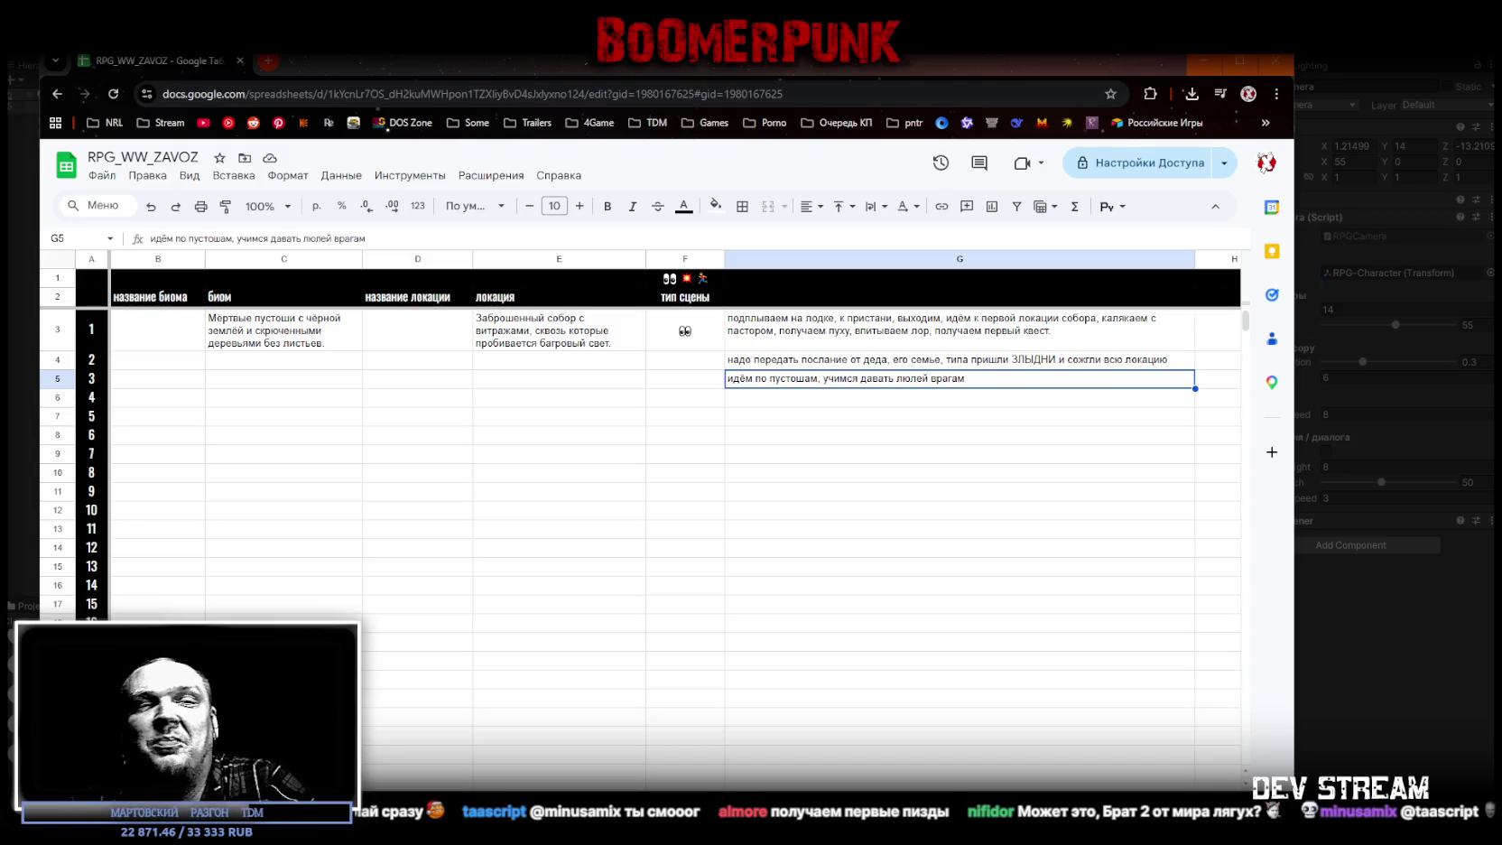
click(752, 399)
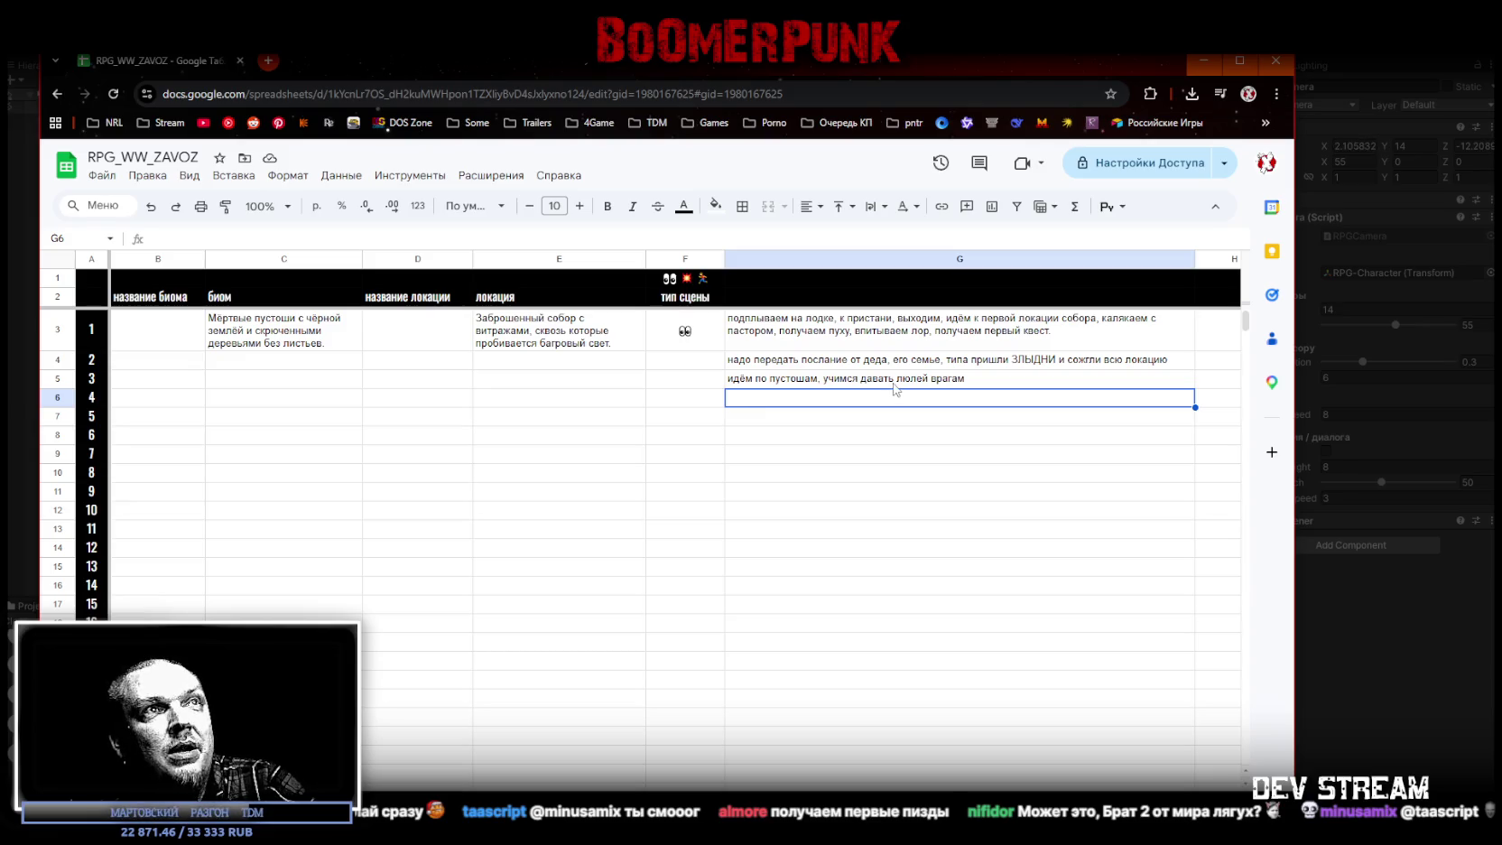
key(Up)
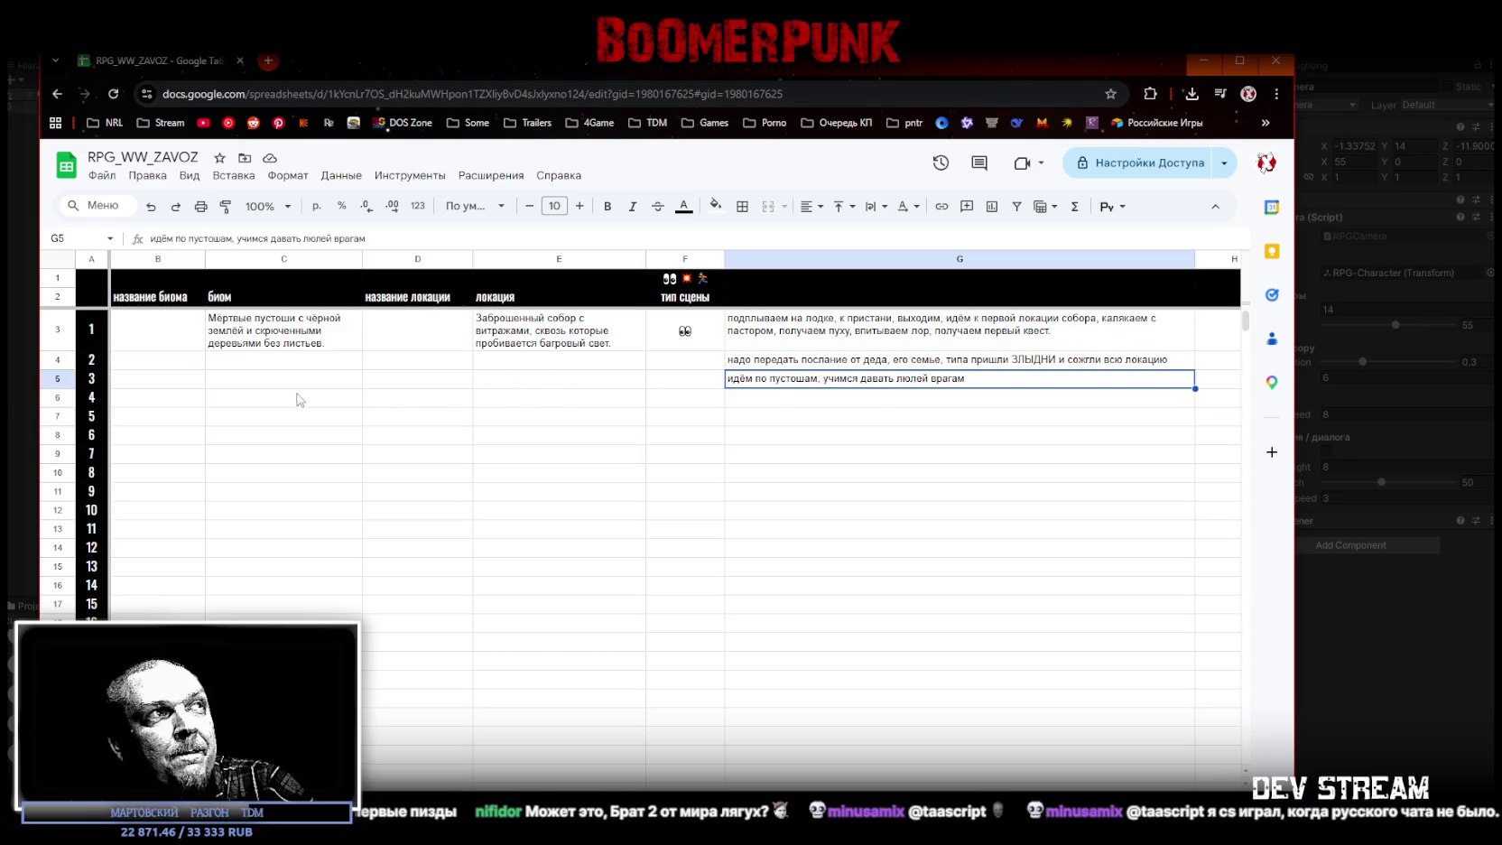
click(303, 398)
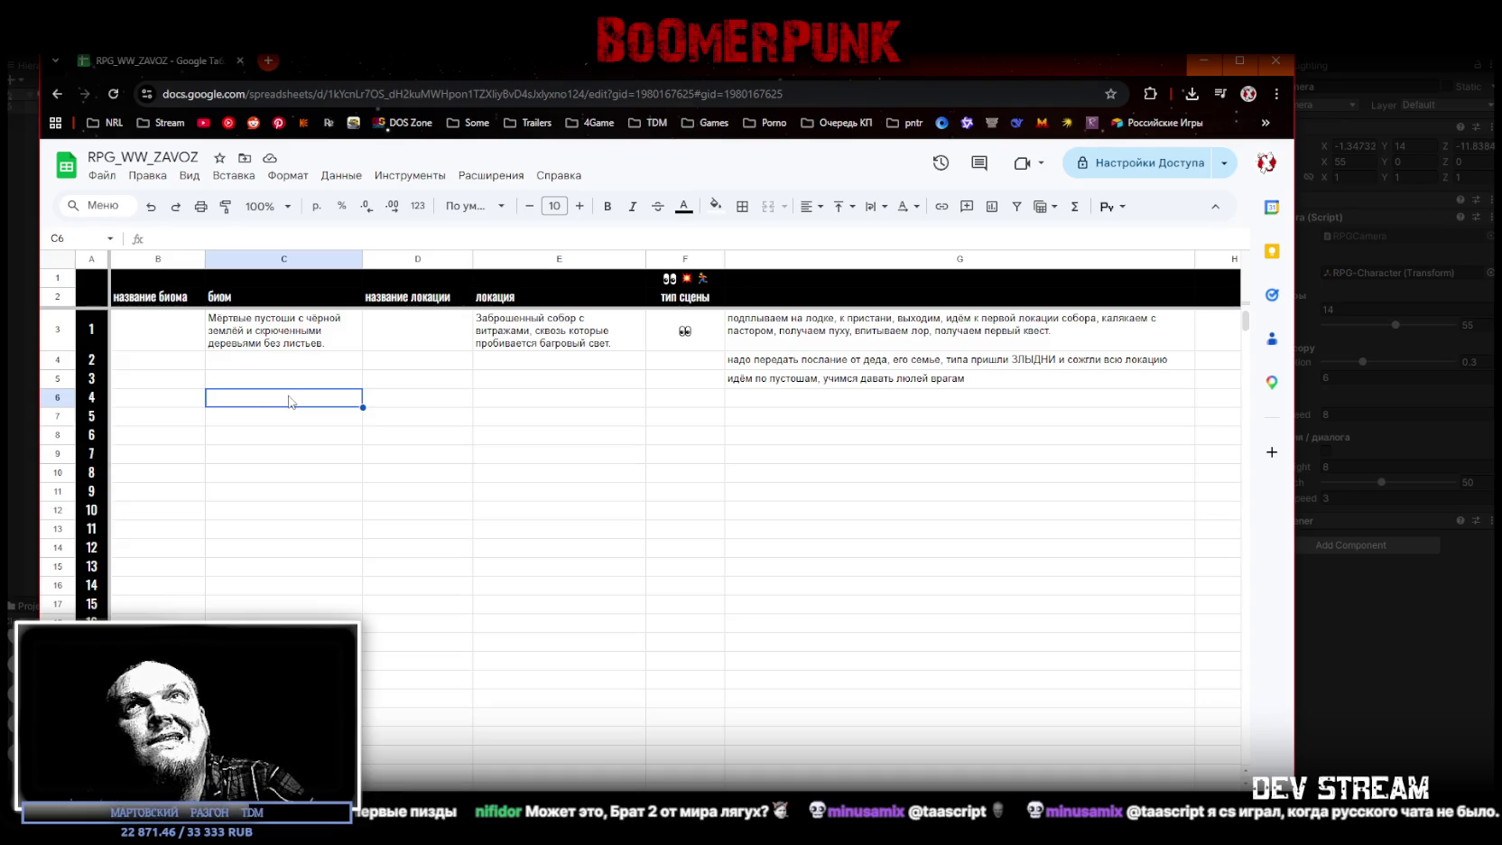
click(750, 401)
click(534, 404)
click(350, 404)
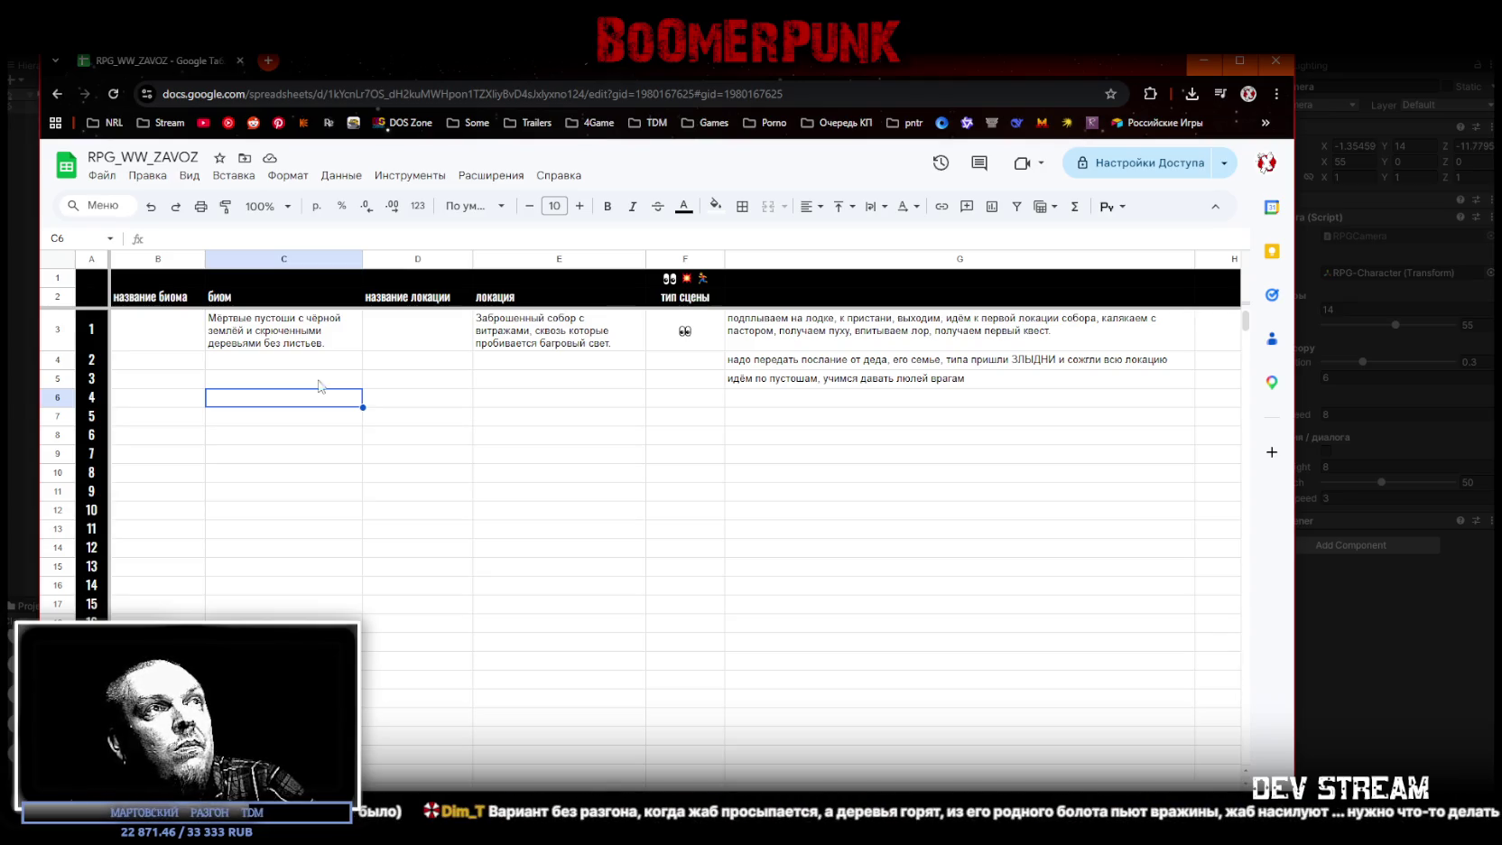
click(769, 407)
Step: Complete G6's scene 4 text: grandfather's village slaughtered, heads on pikes, screams from a burning barn
text(призоди)
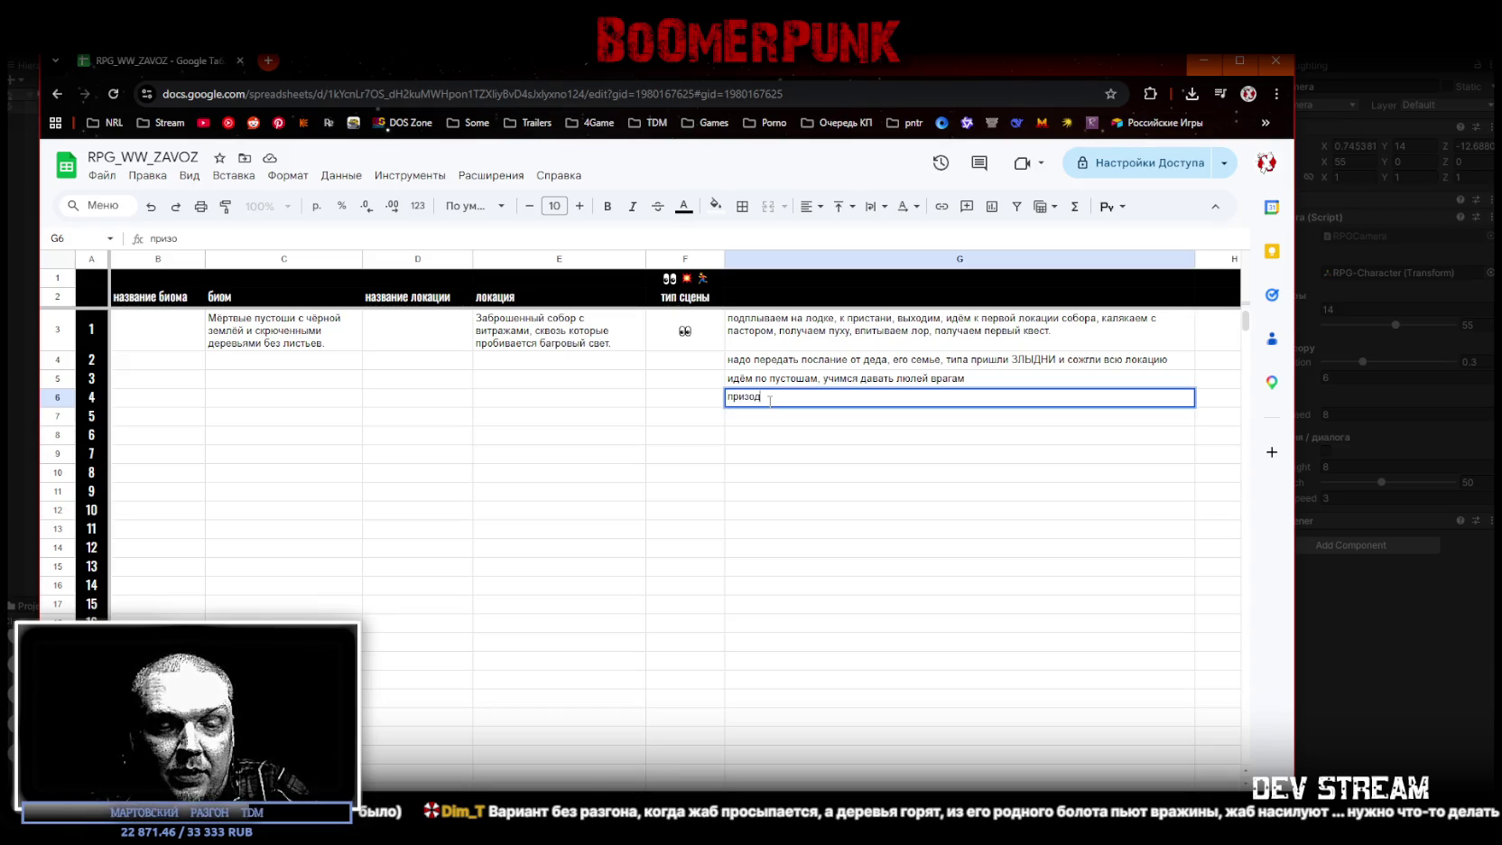
text(м в деревню )
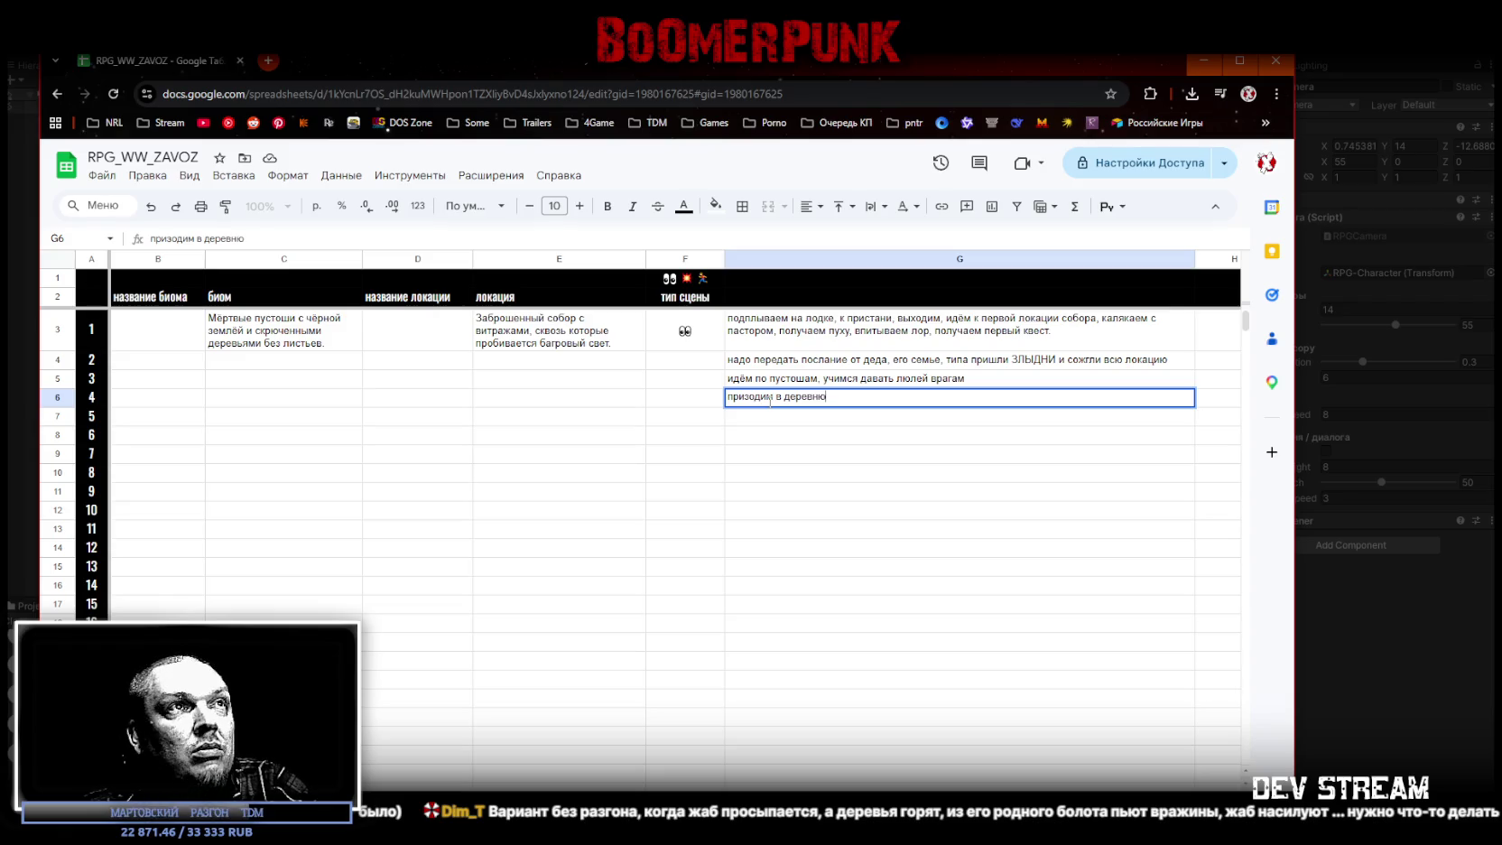
text(деда,)
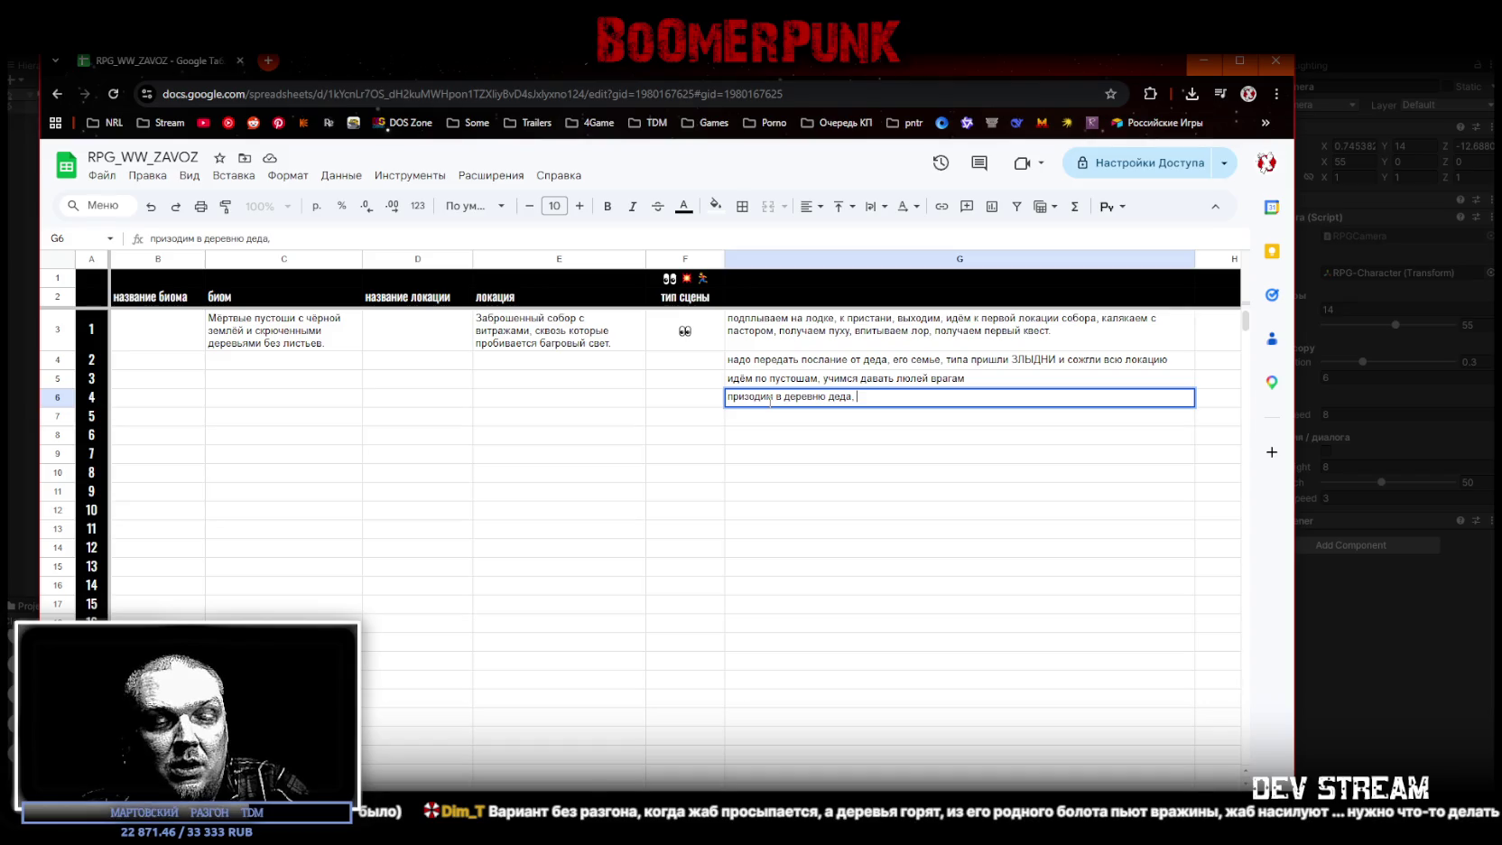
text(послание доставить некому, семье пиздец, все)
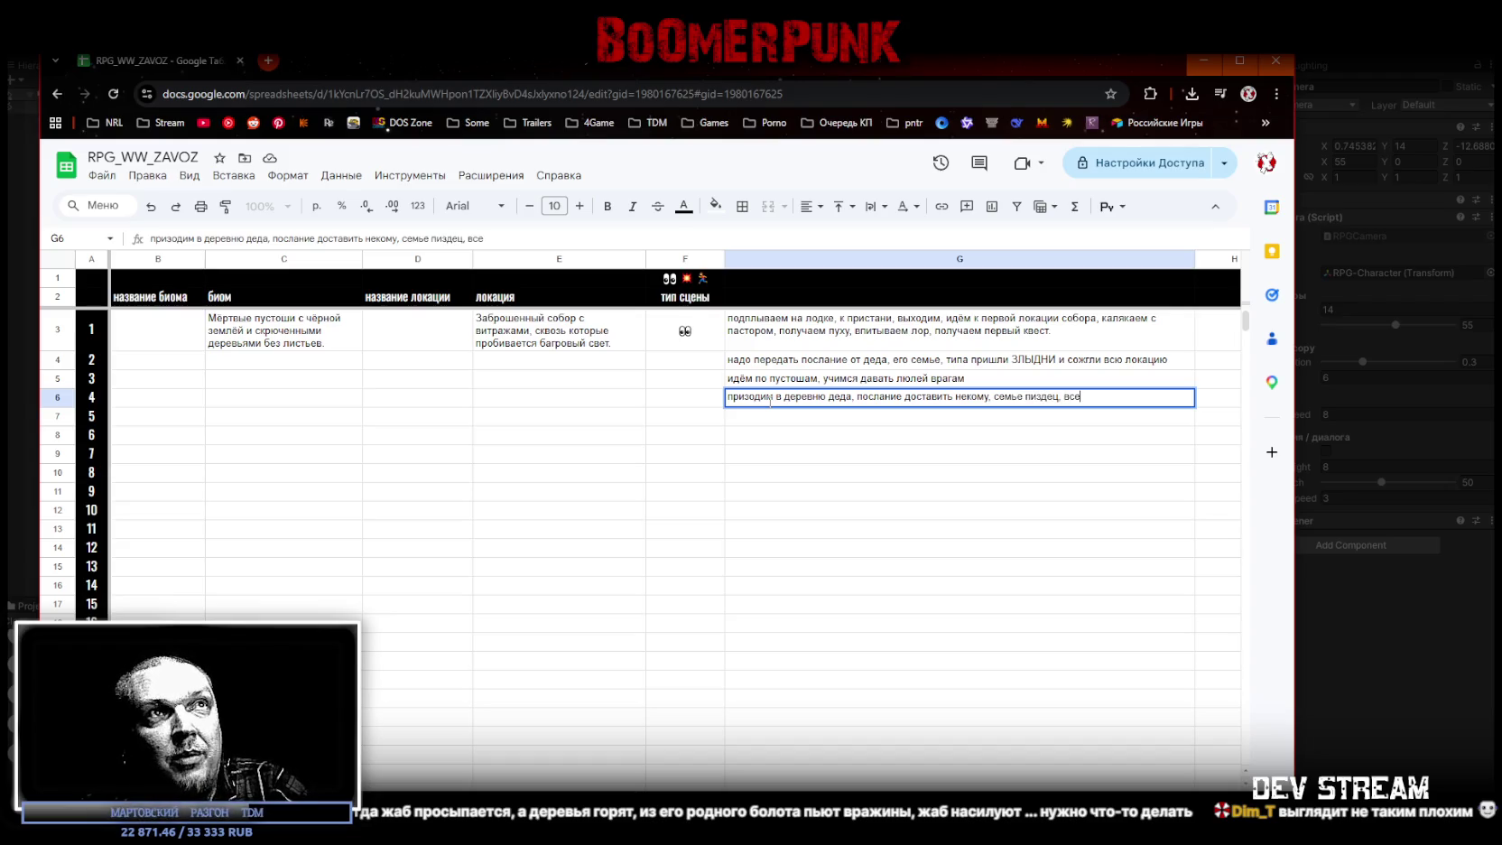
text(х уб)
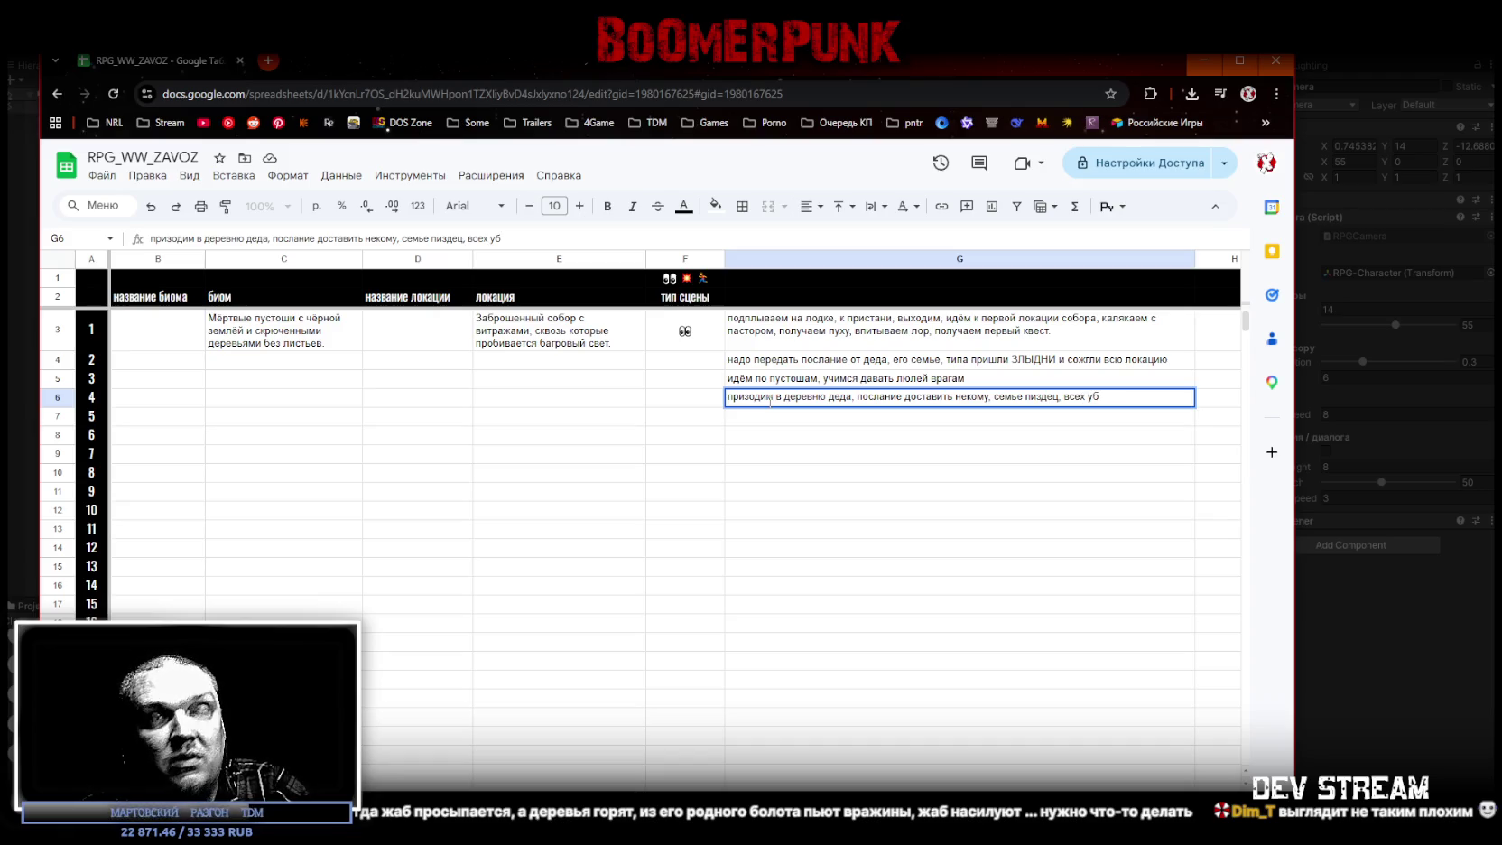
text(или)
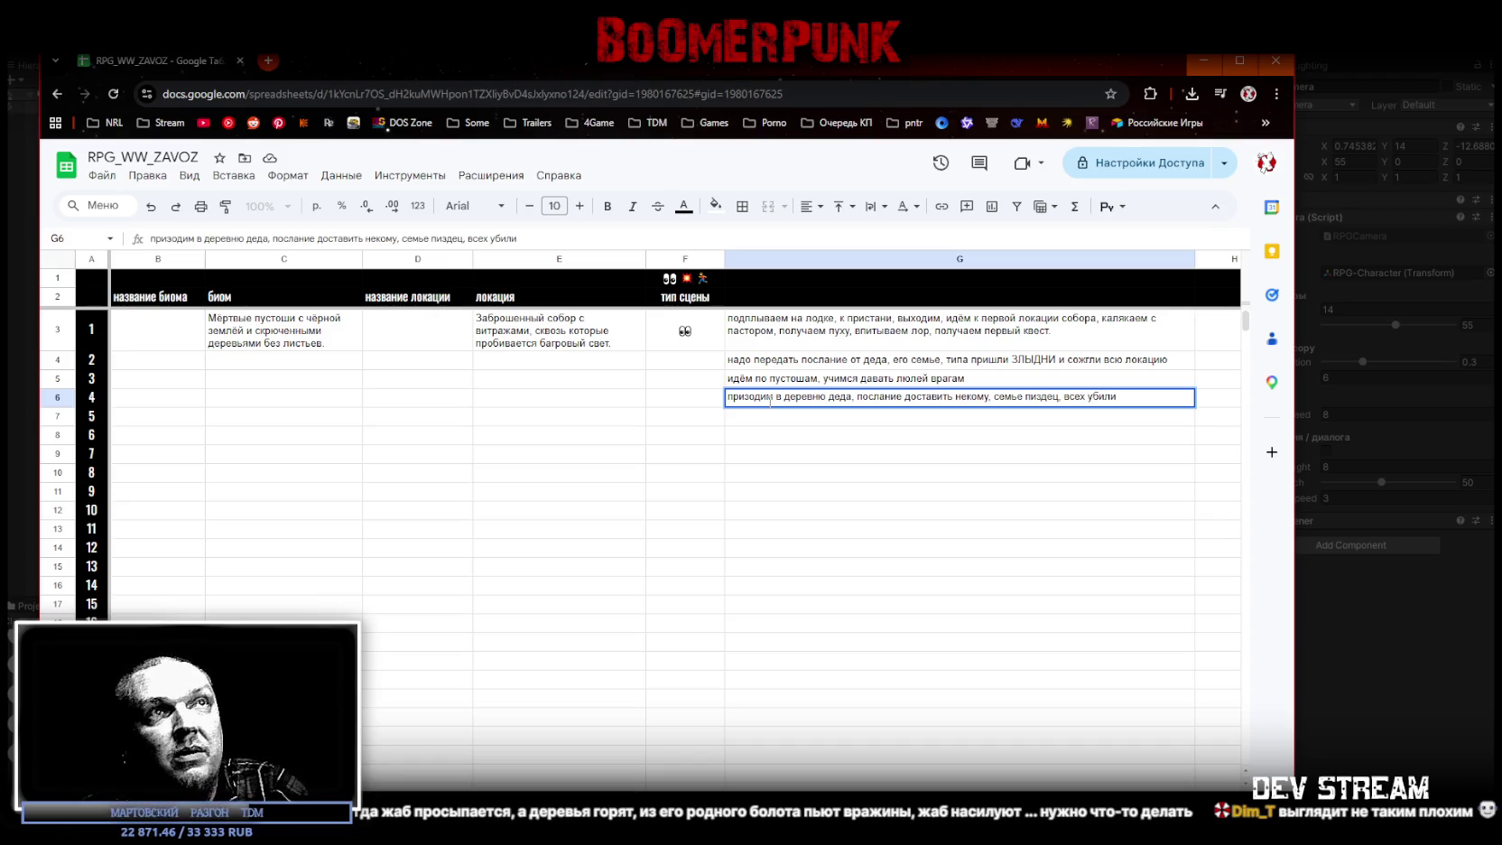
text(, головы на пиках, )
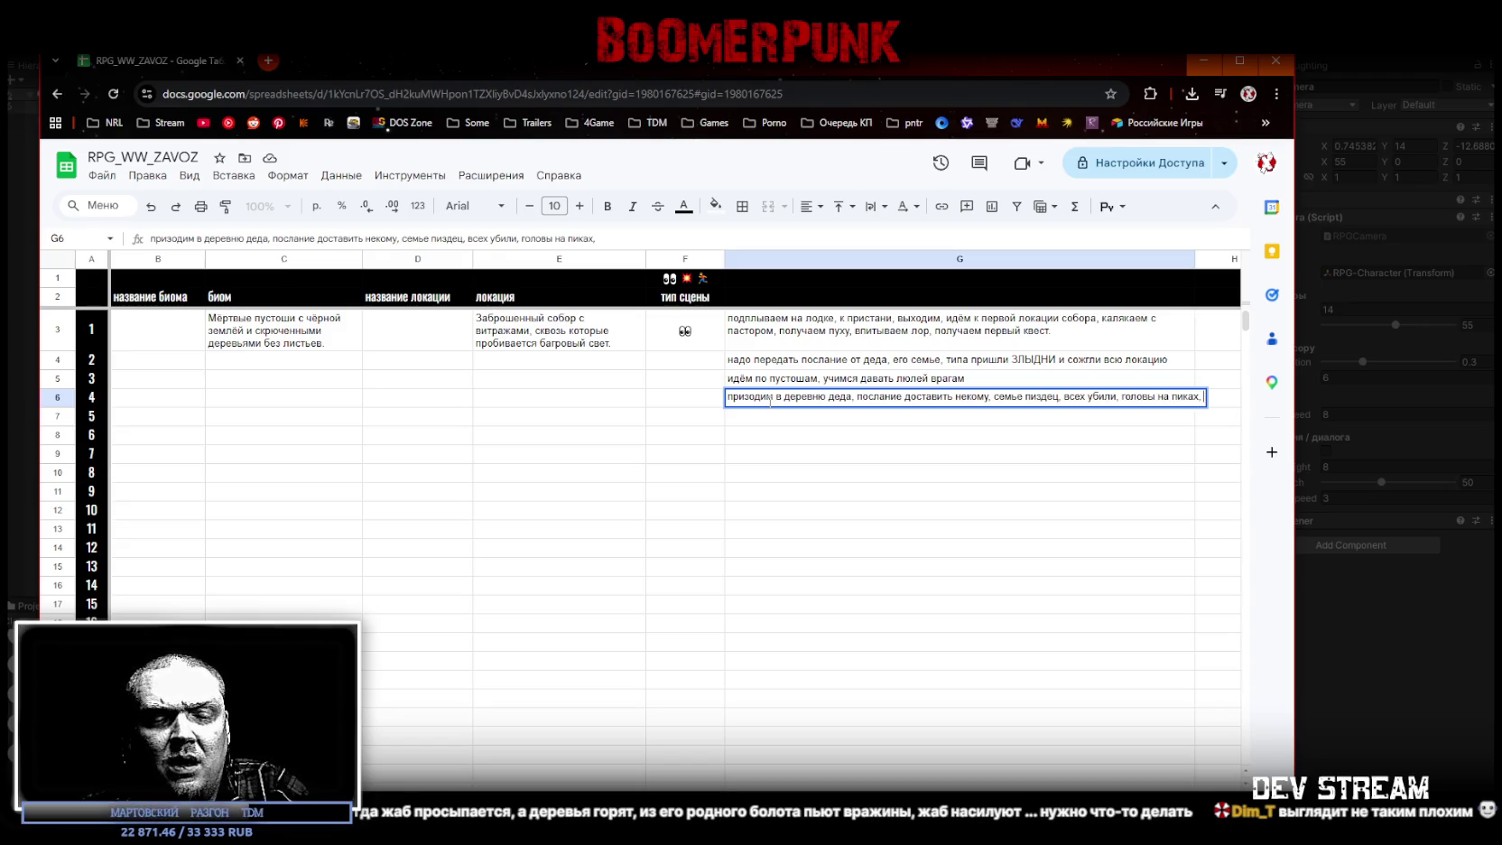
text(кишки )
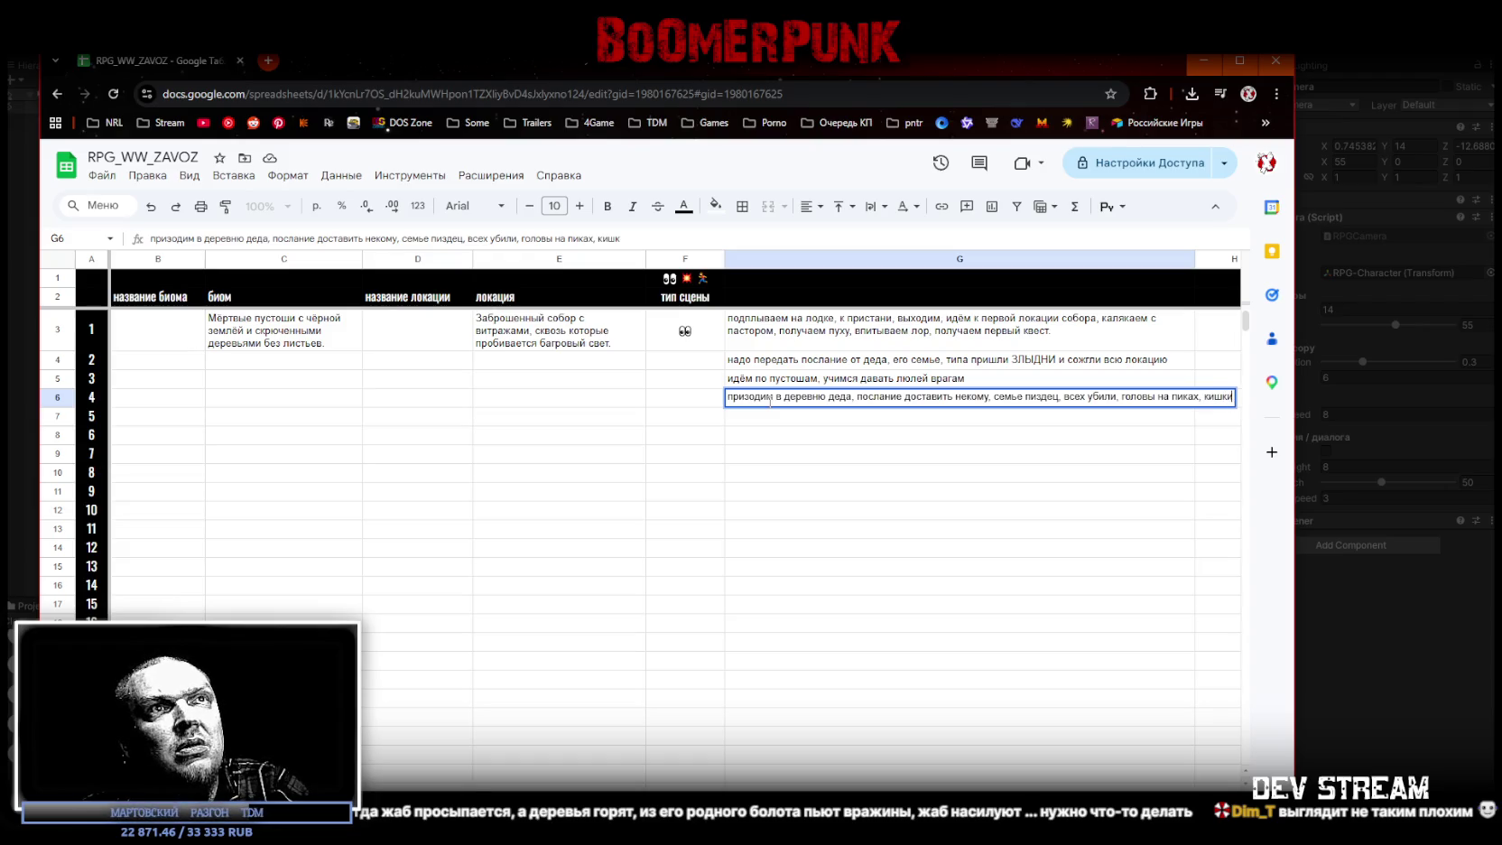
text(на земле,)
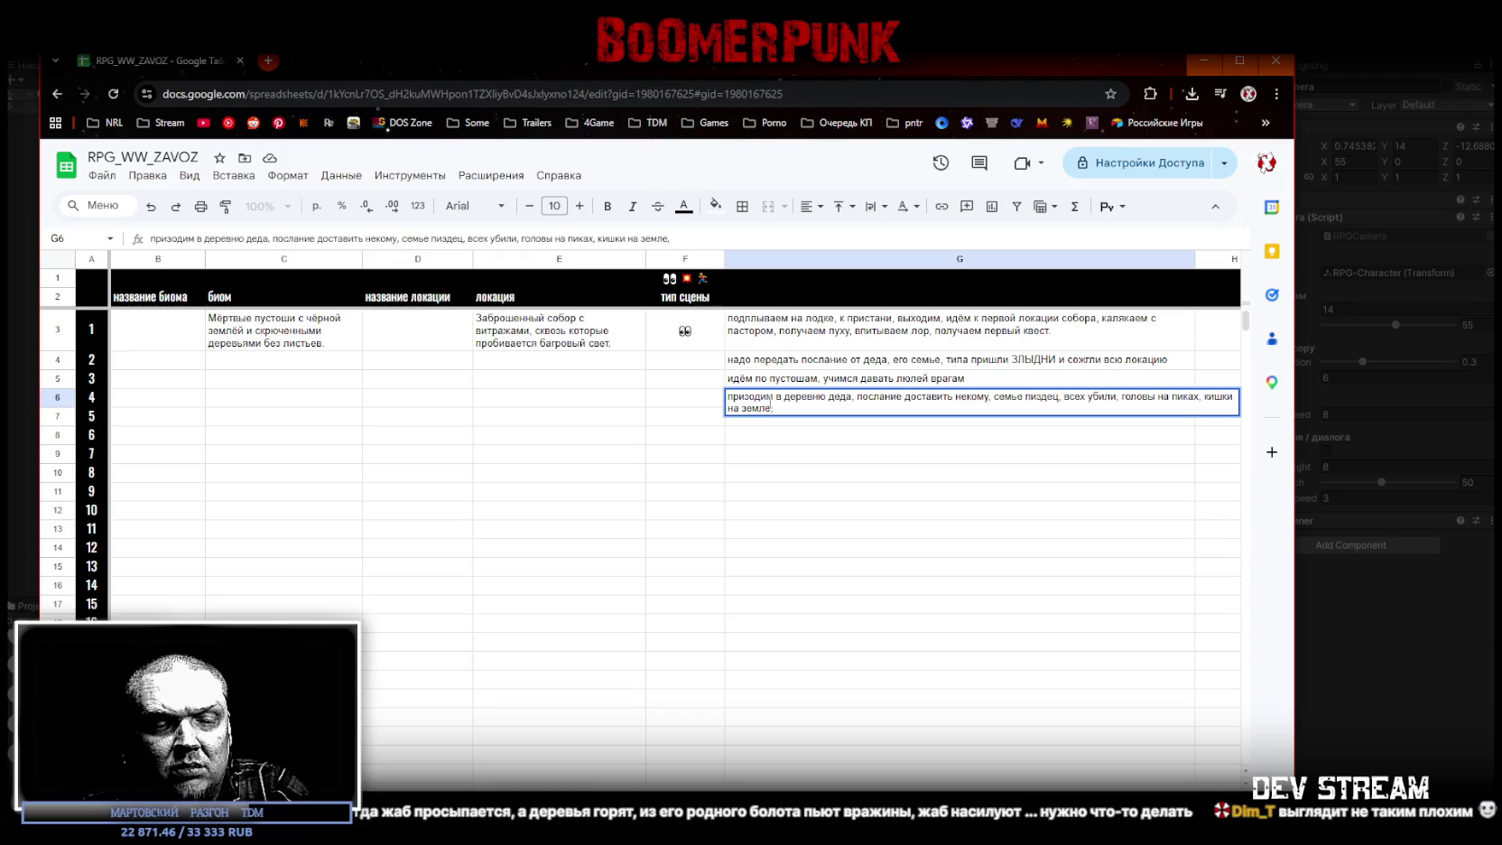
text( горящий сарай)
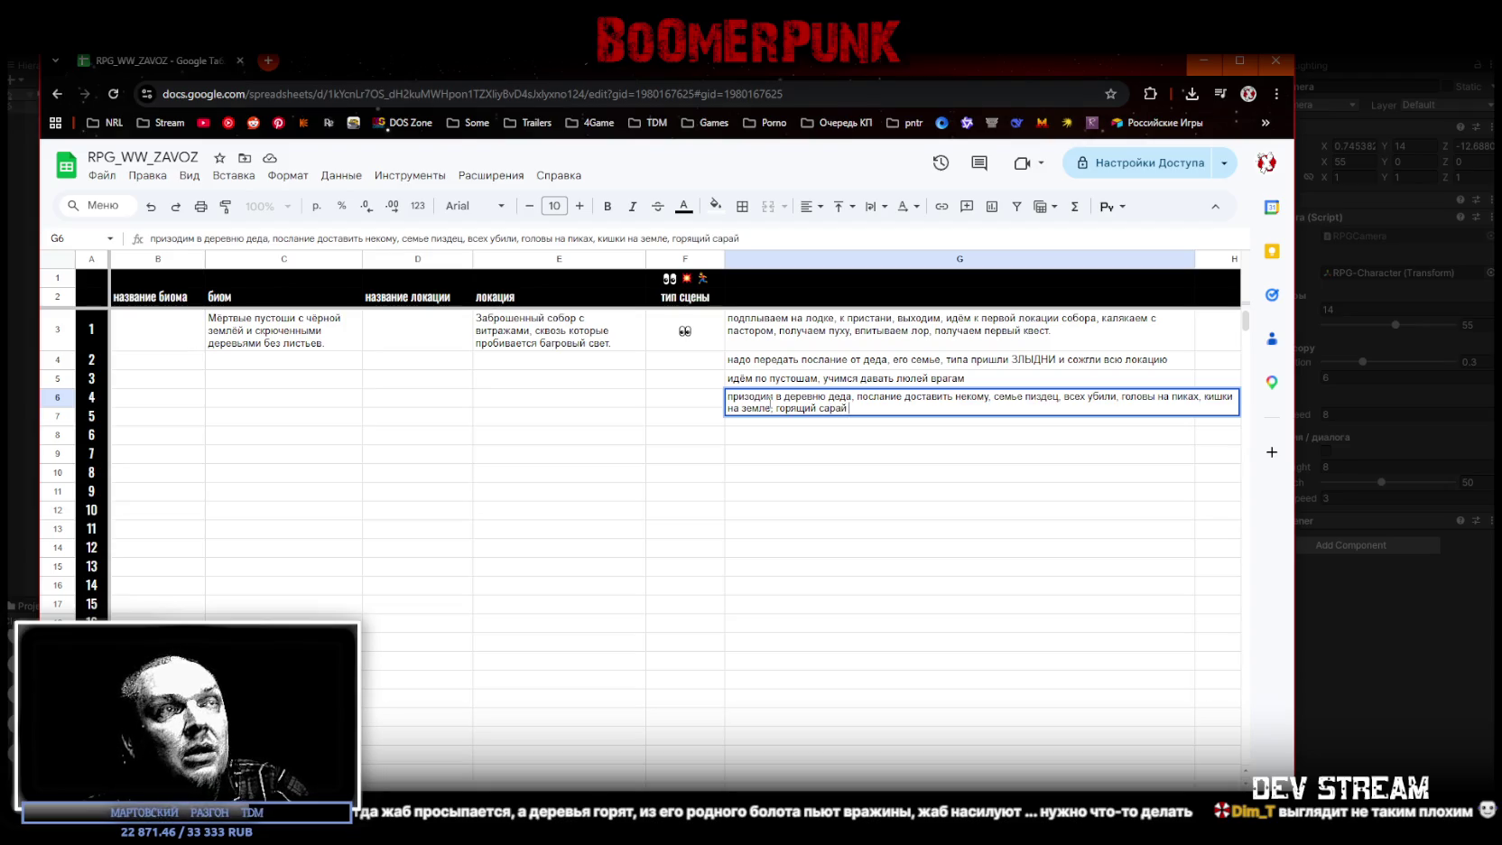
text( откуда)
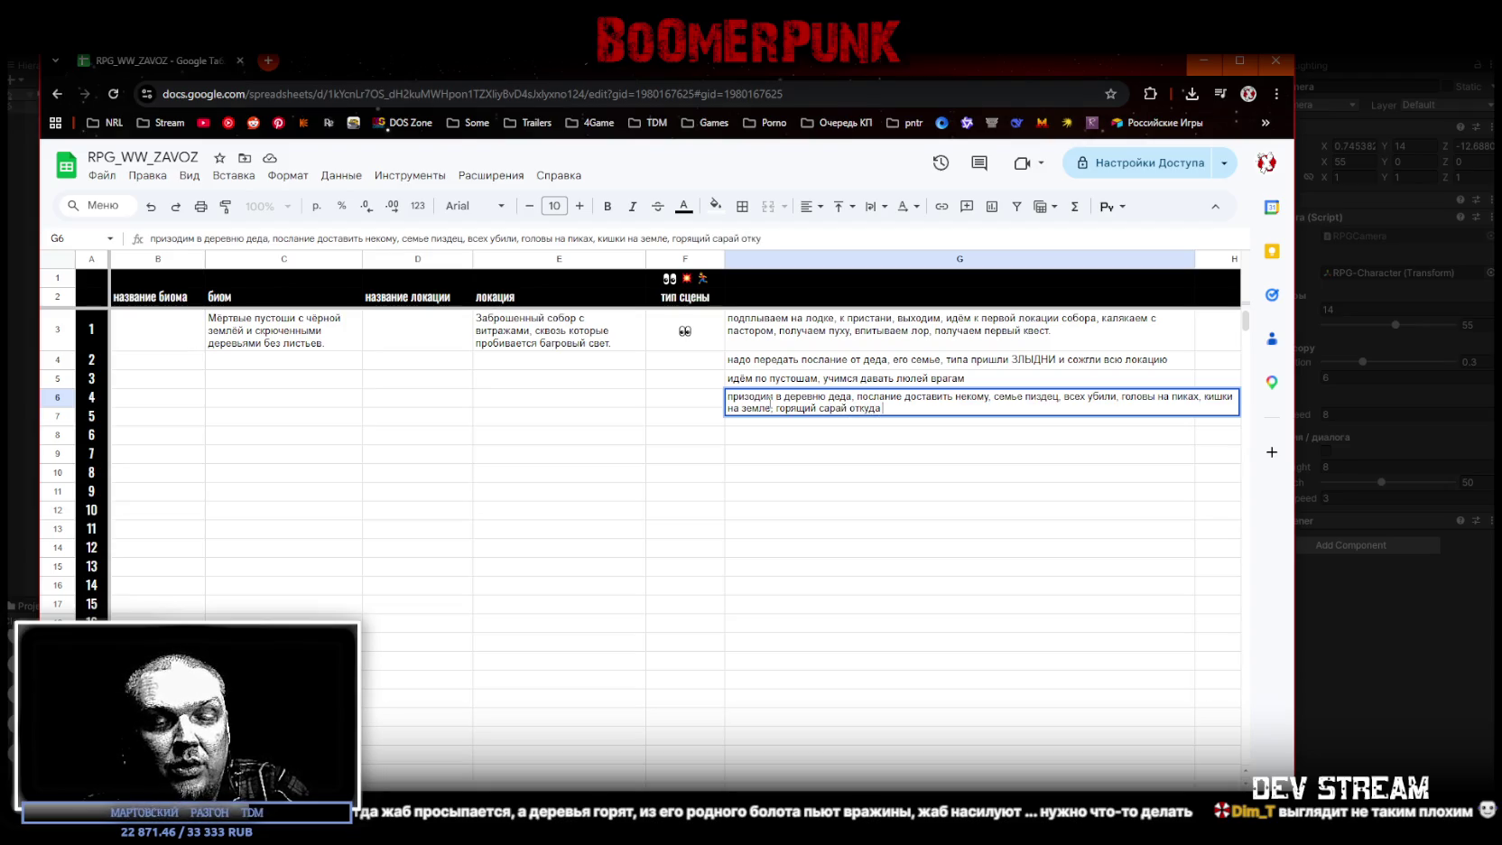
text( кричат лю)
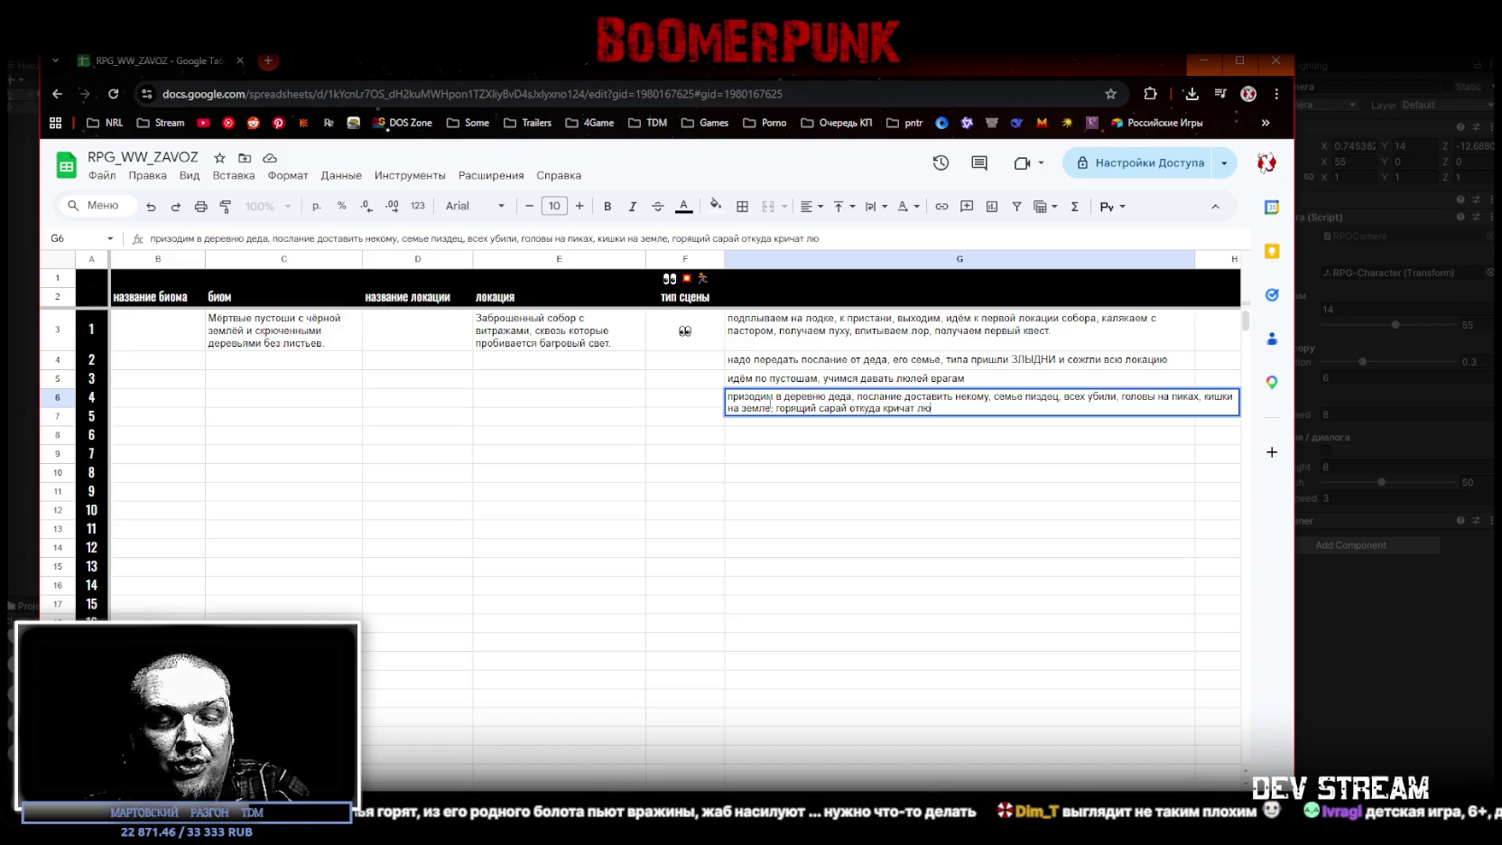
text(ди.)
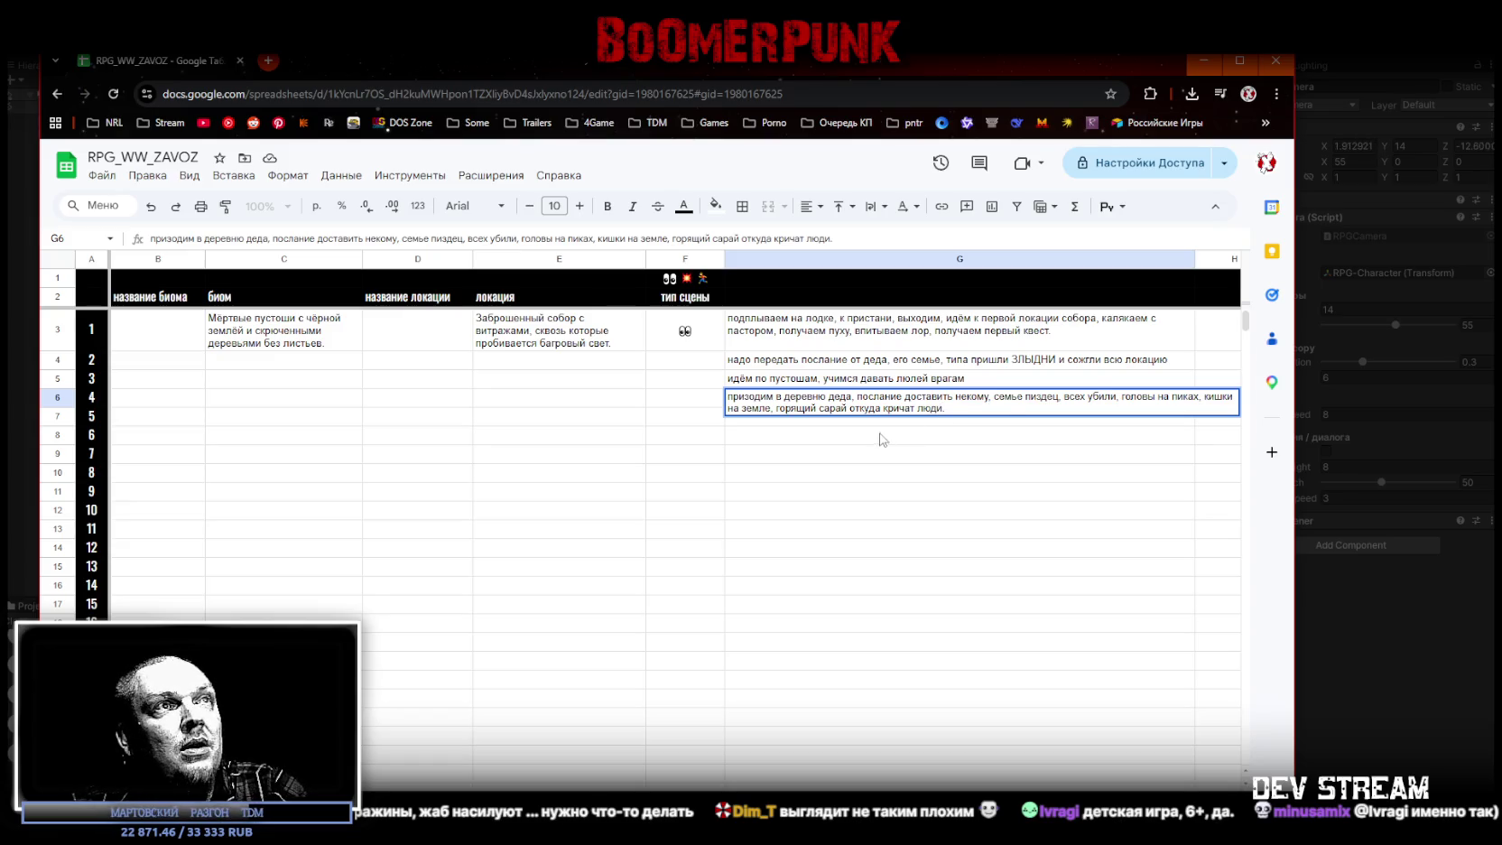
drag(883, 440, 858, 425)
click(858, 426)
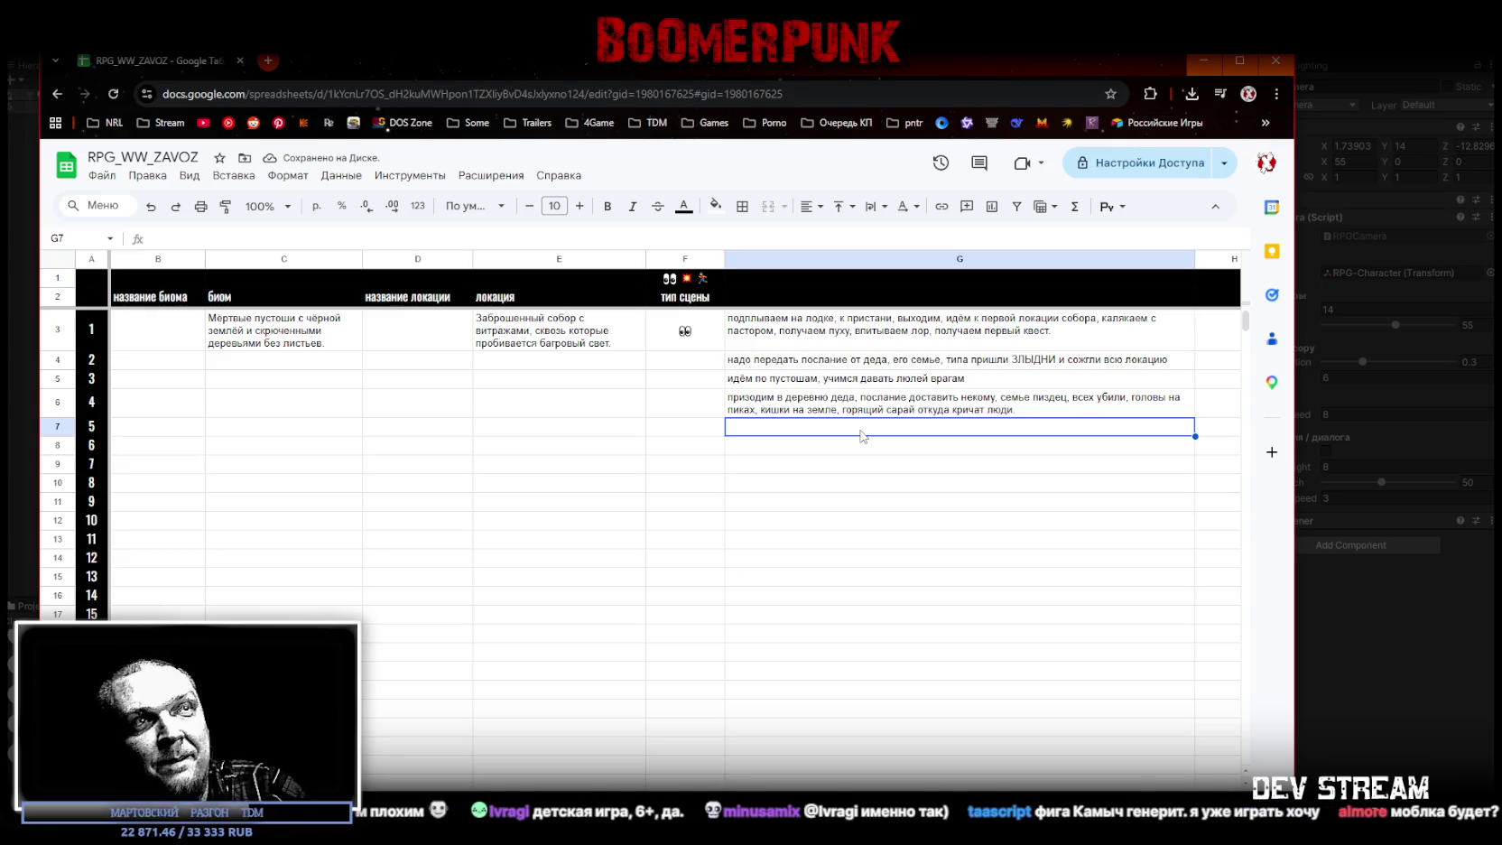
Step: Write scene 5 in G7: breaking a leg at the water tower to douse the barn, but everyone burned
text(задача расхудар)
key(BackSpace)
key(BackSpace)
key(BackSpace)
key(BackSpace)
key(BackSpace)
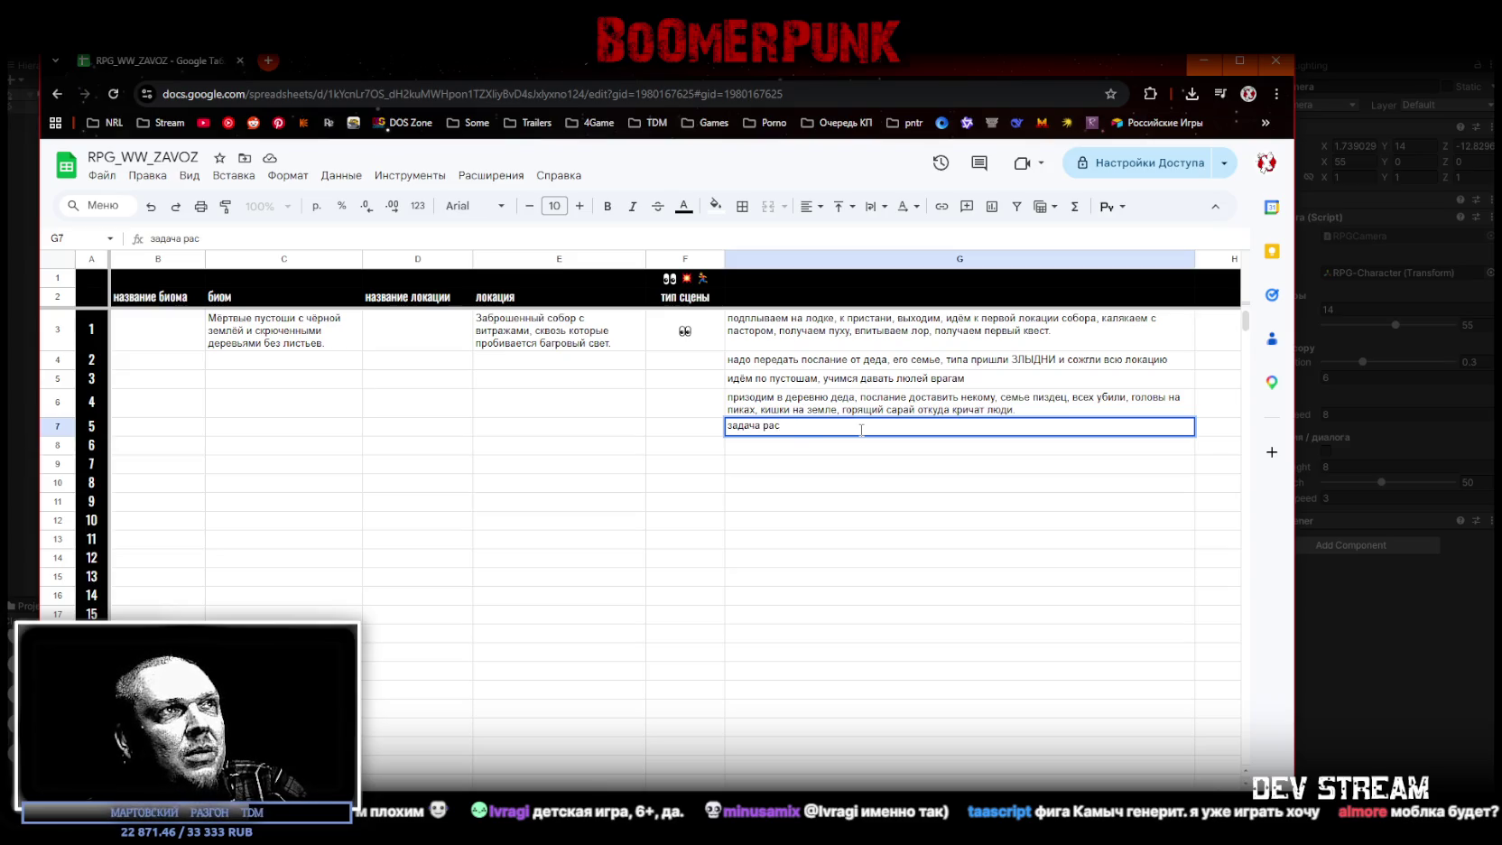
text(омать)
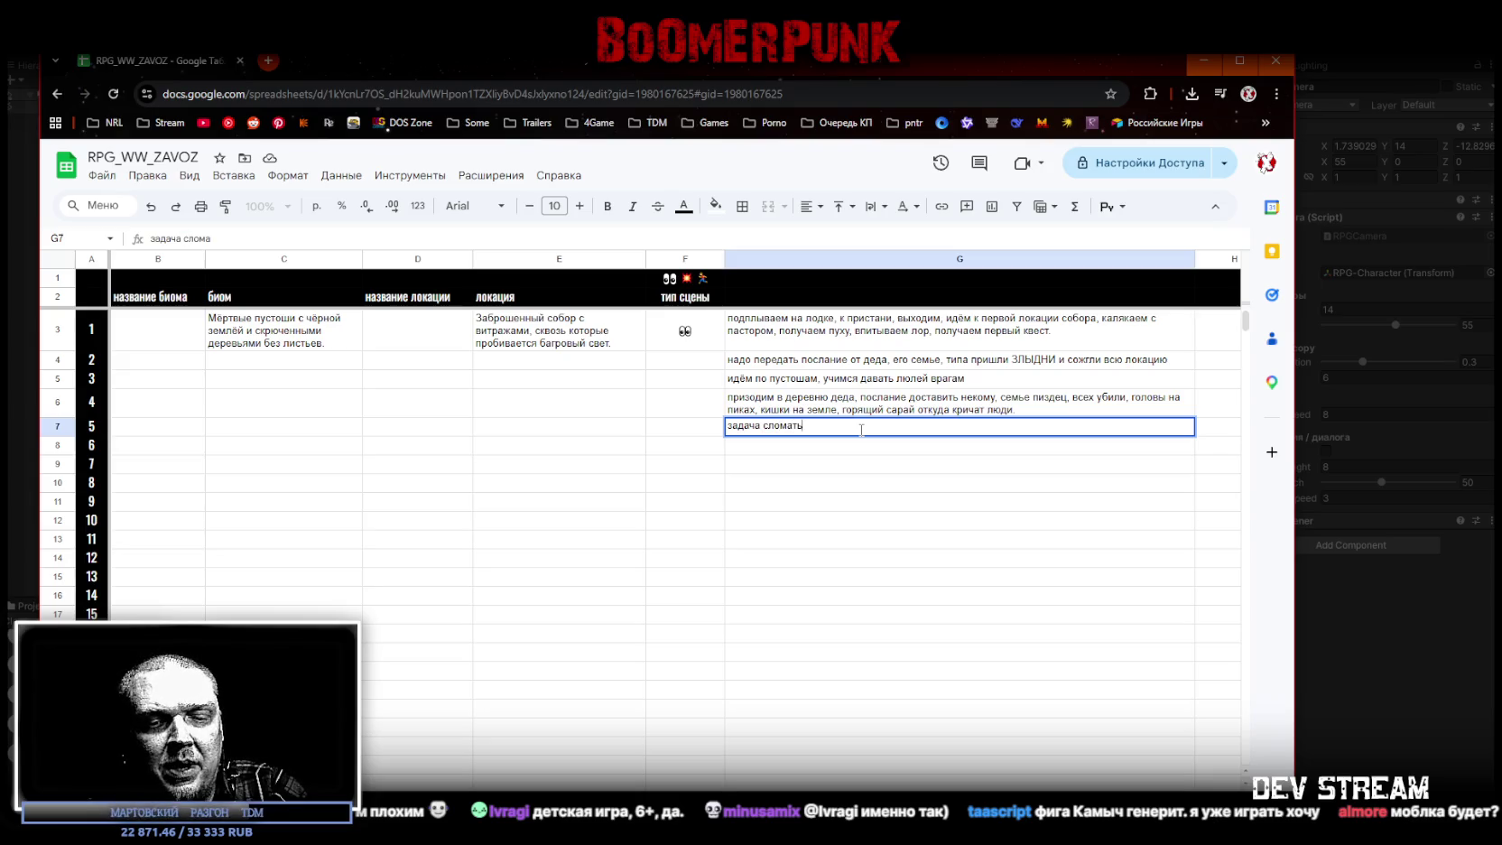
text( ногу в водона)
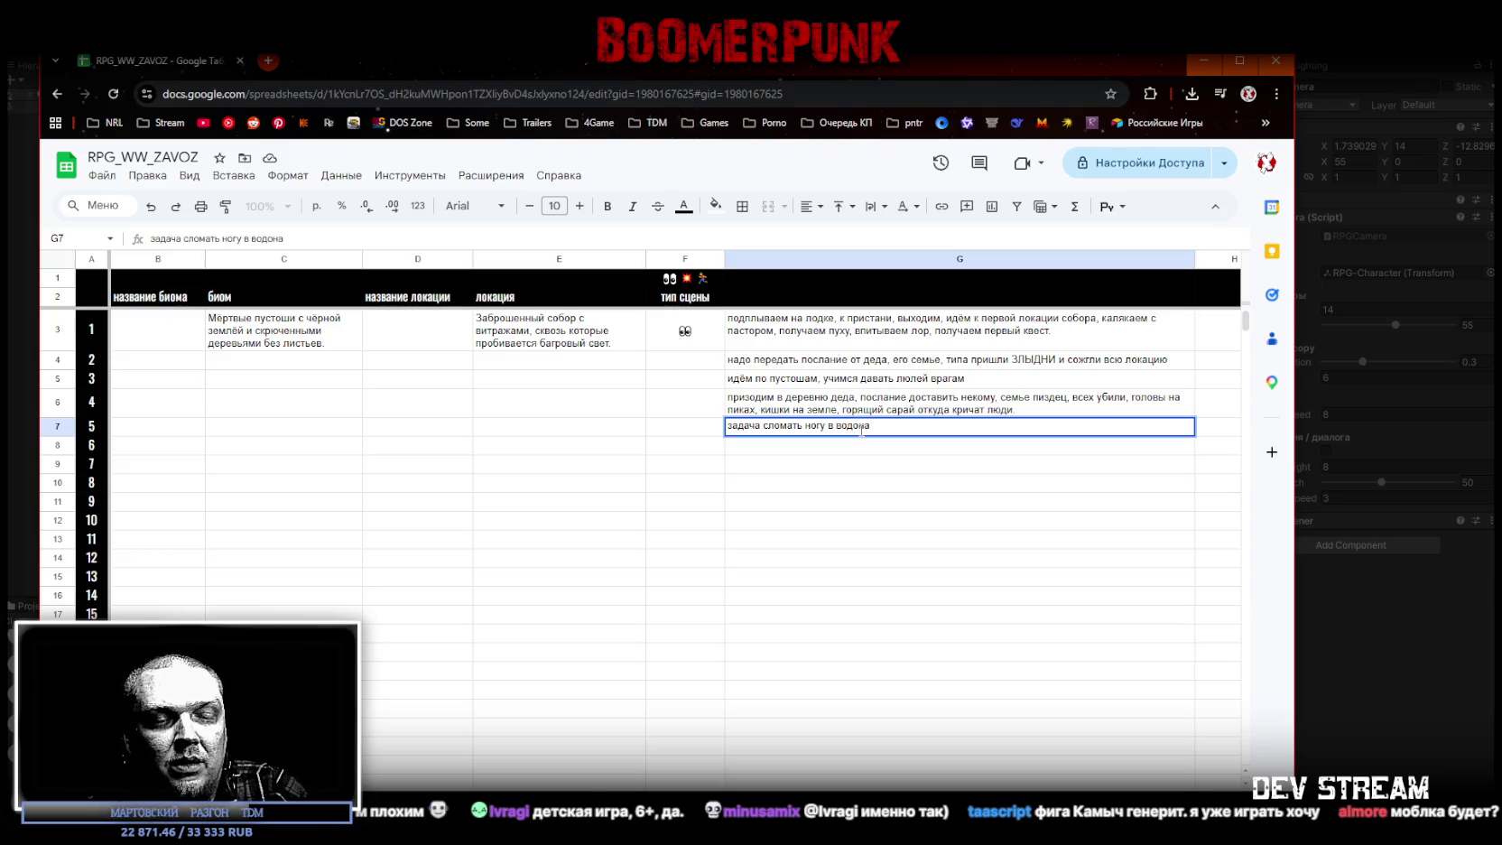
text(по)
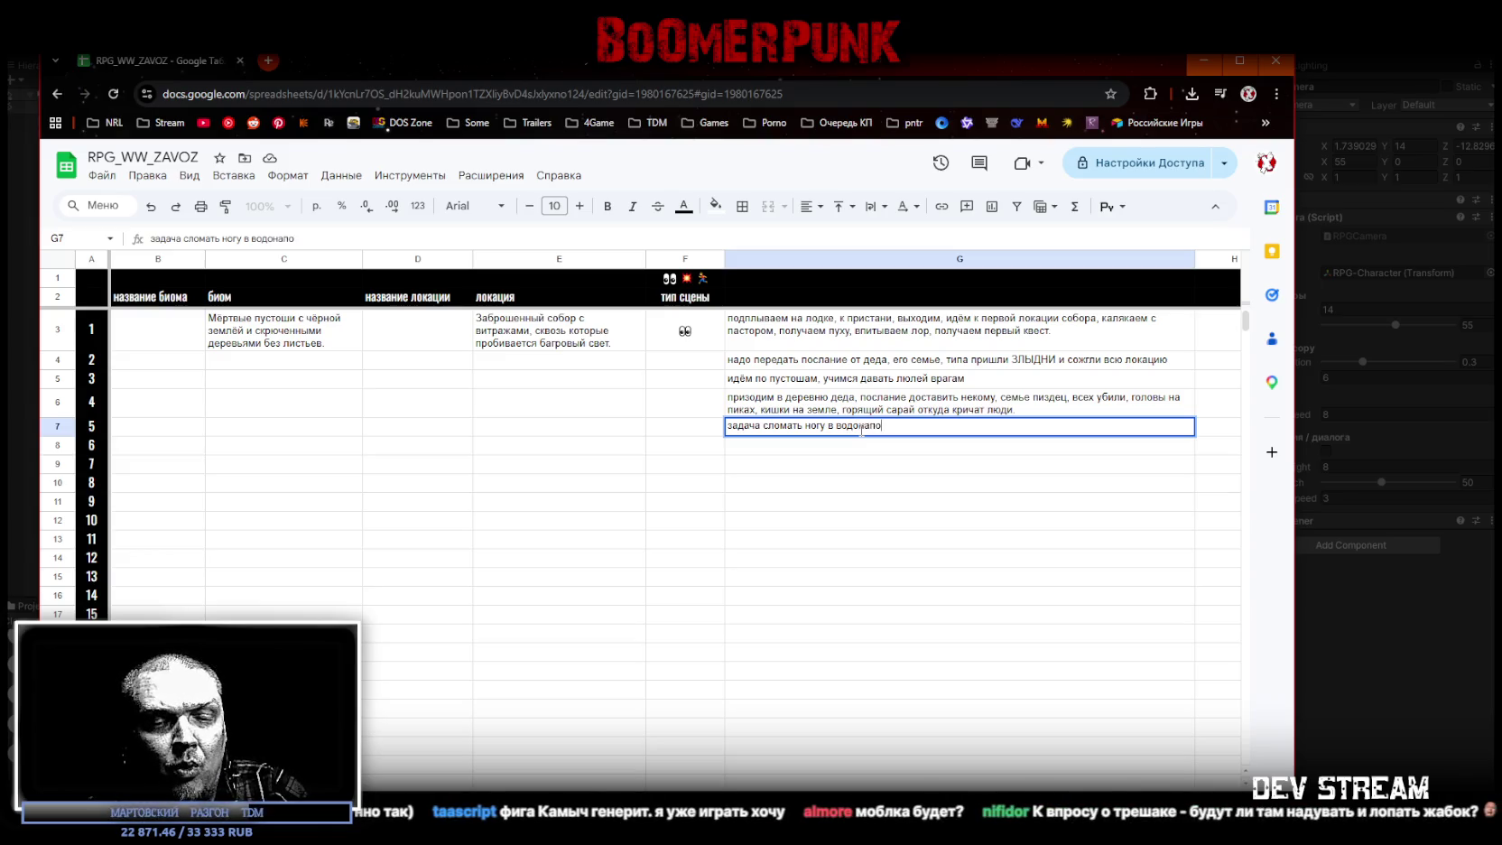
text(рной башни)
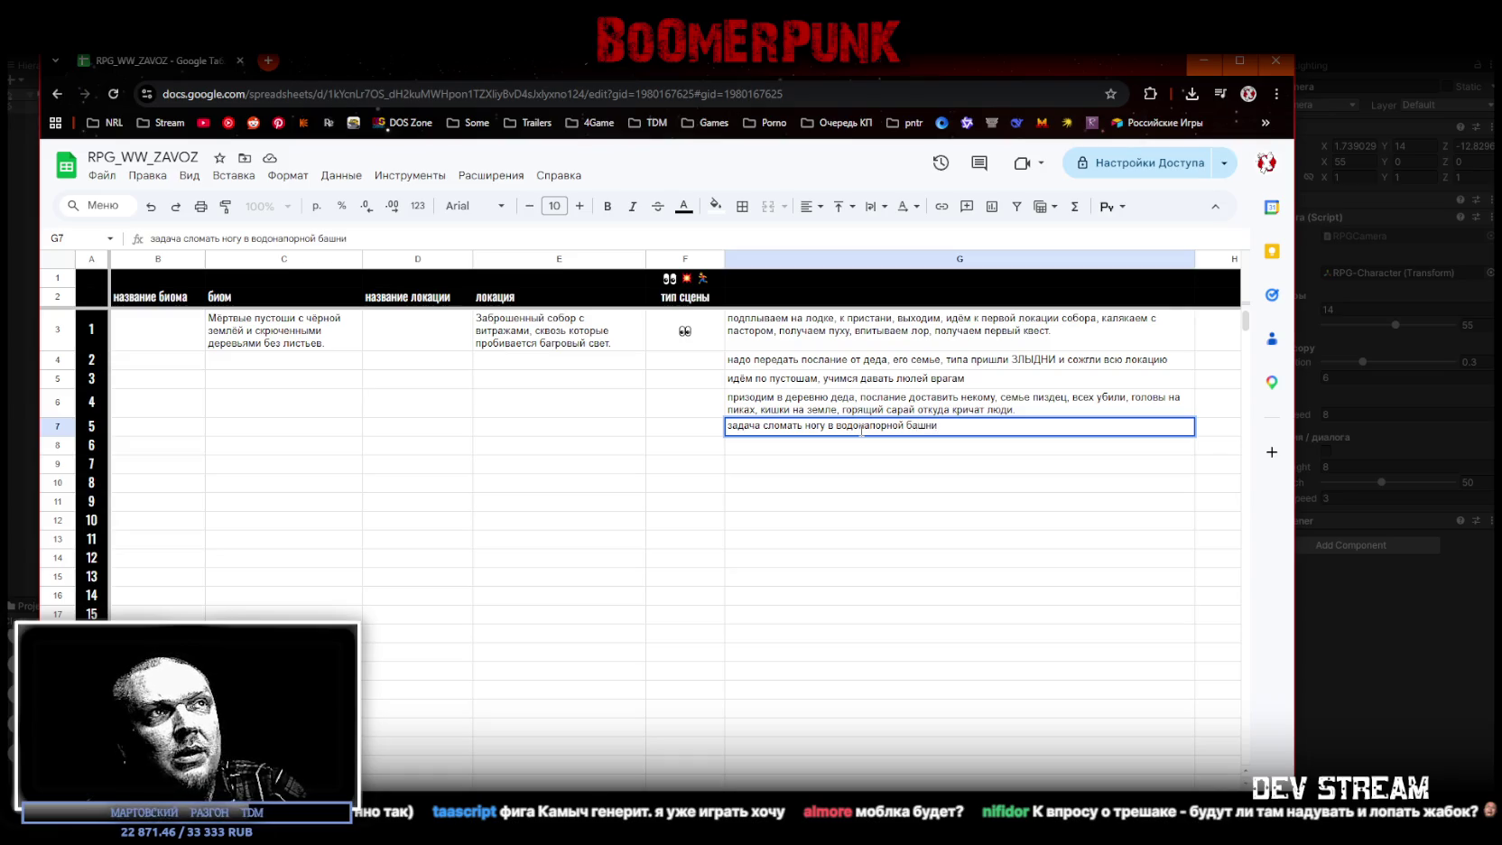
text(, чтобы затушить сарай)
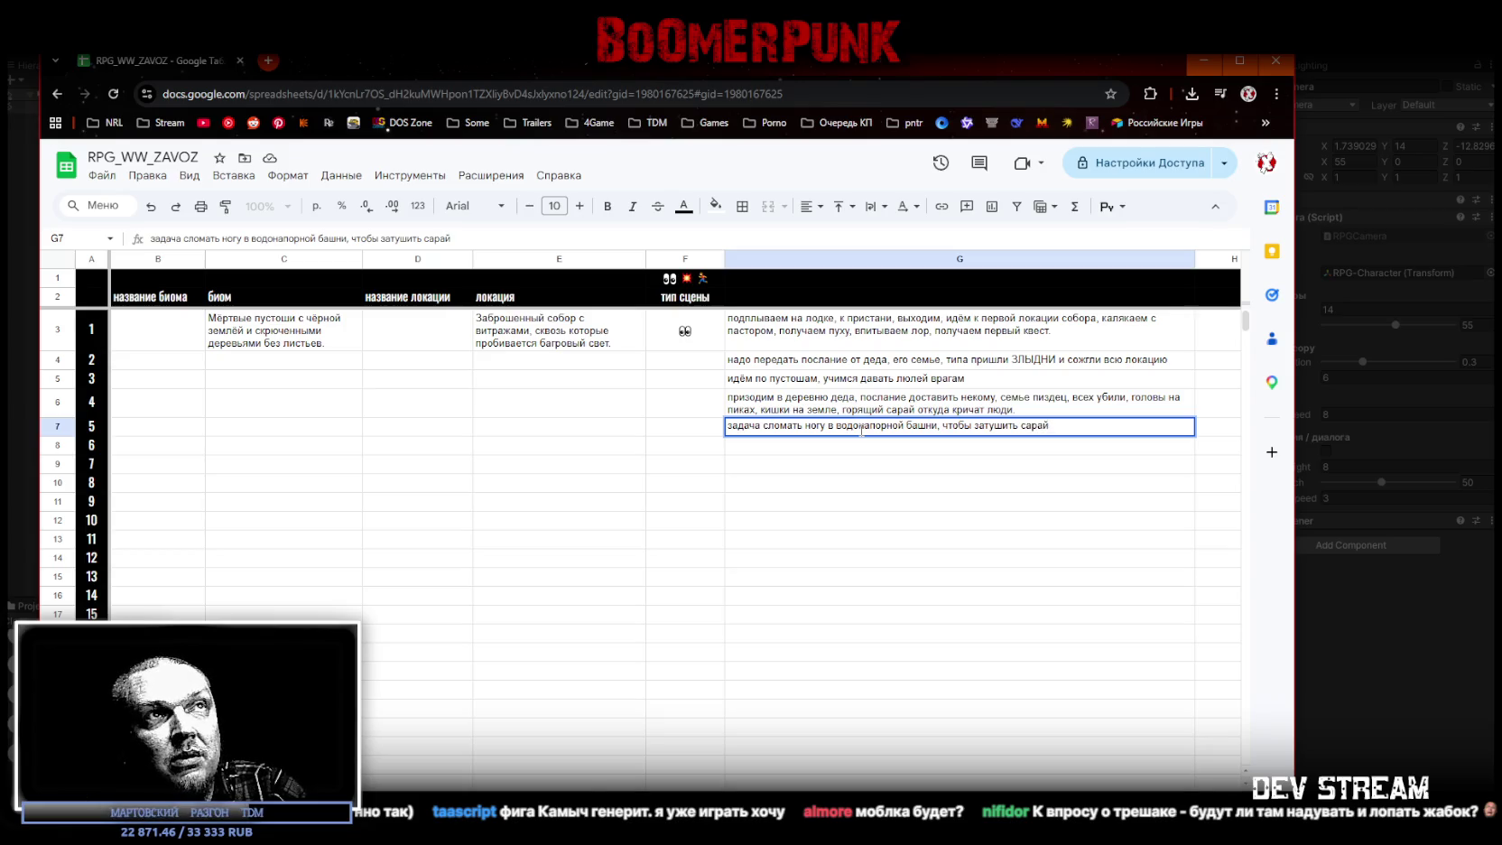
text(, сарай тушим, но все уже сг)
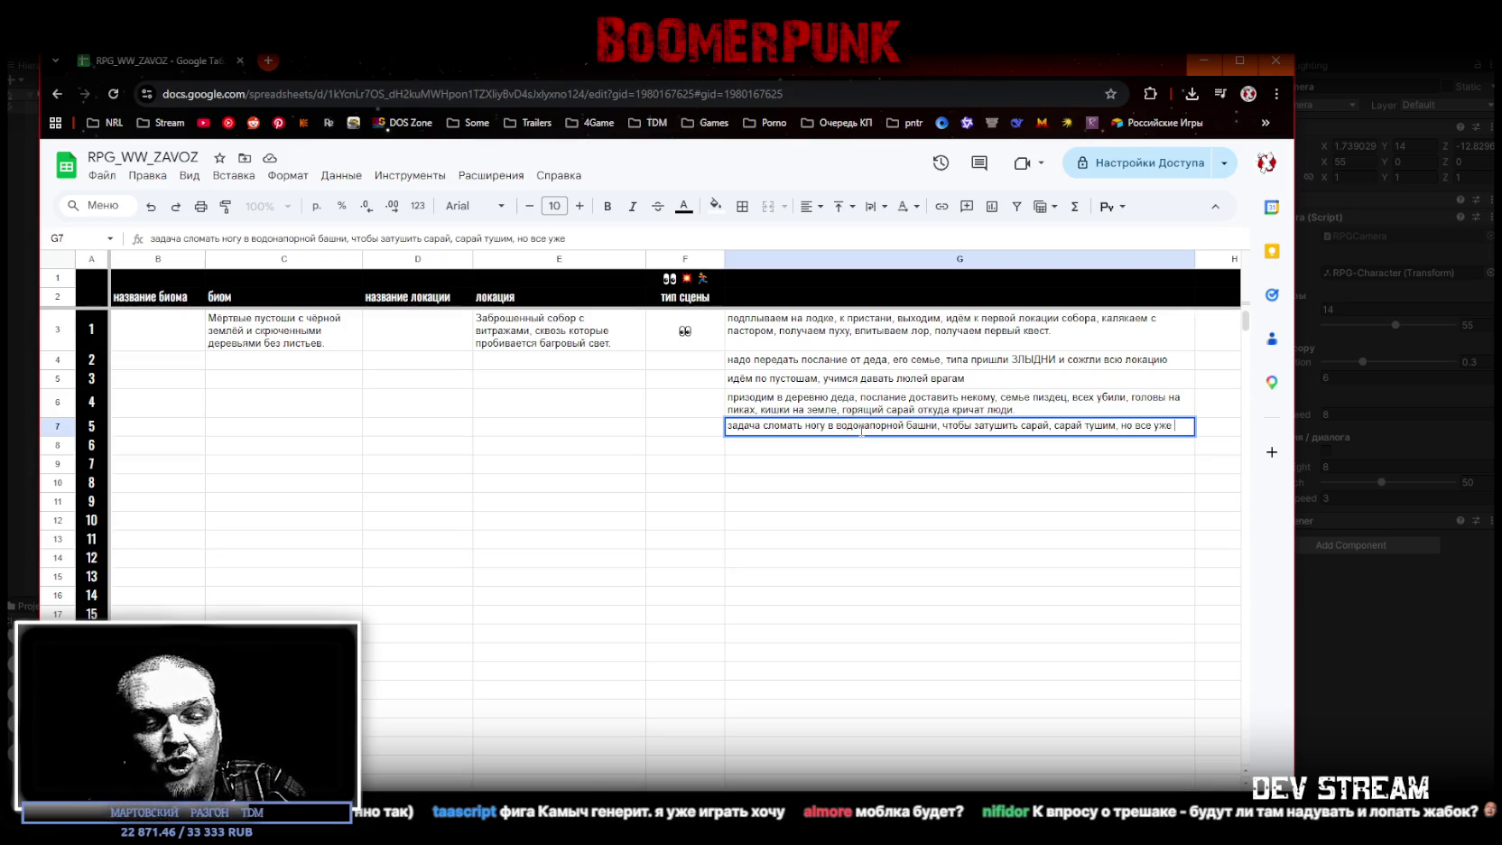
text(орели, )
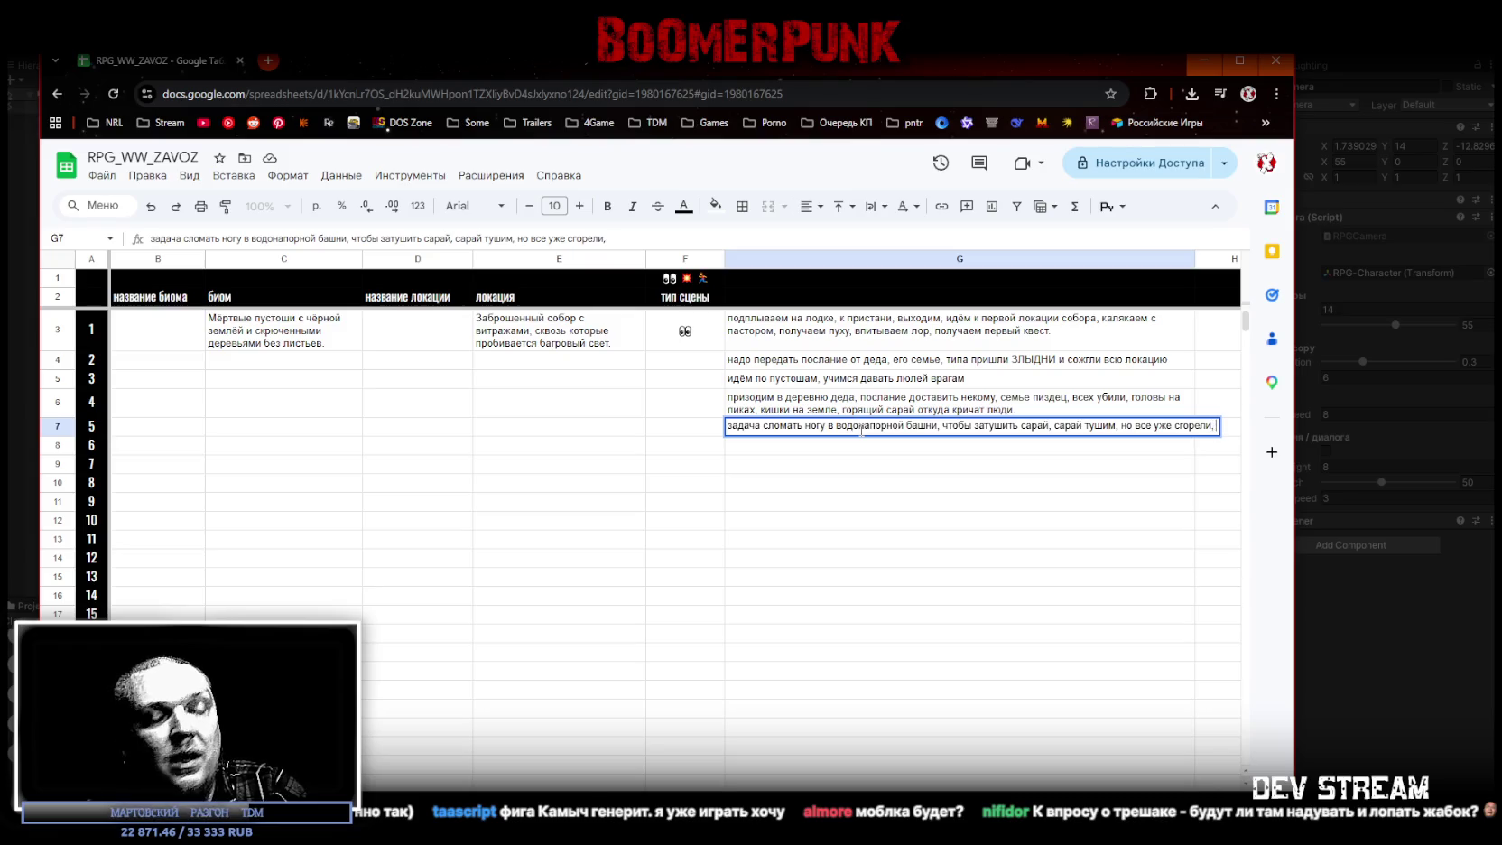
text(ой)
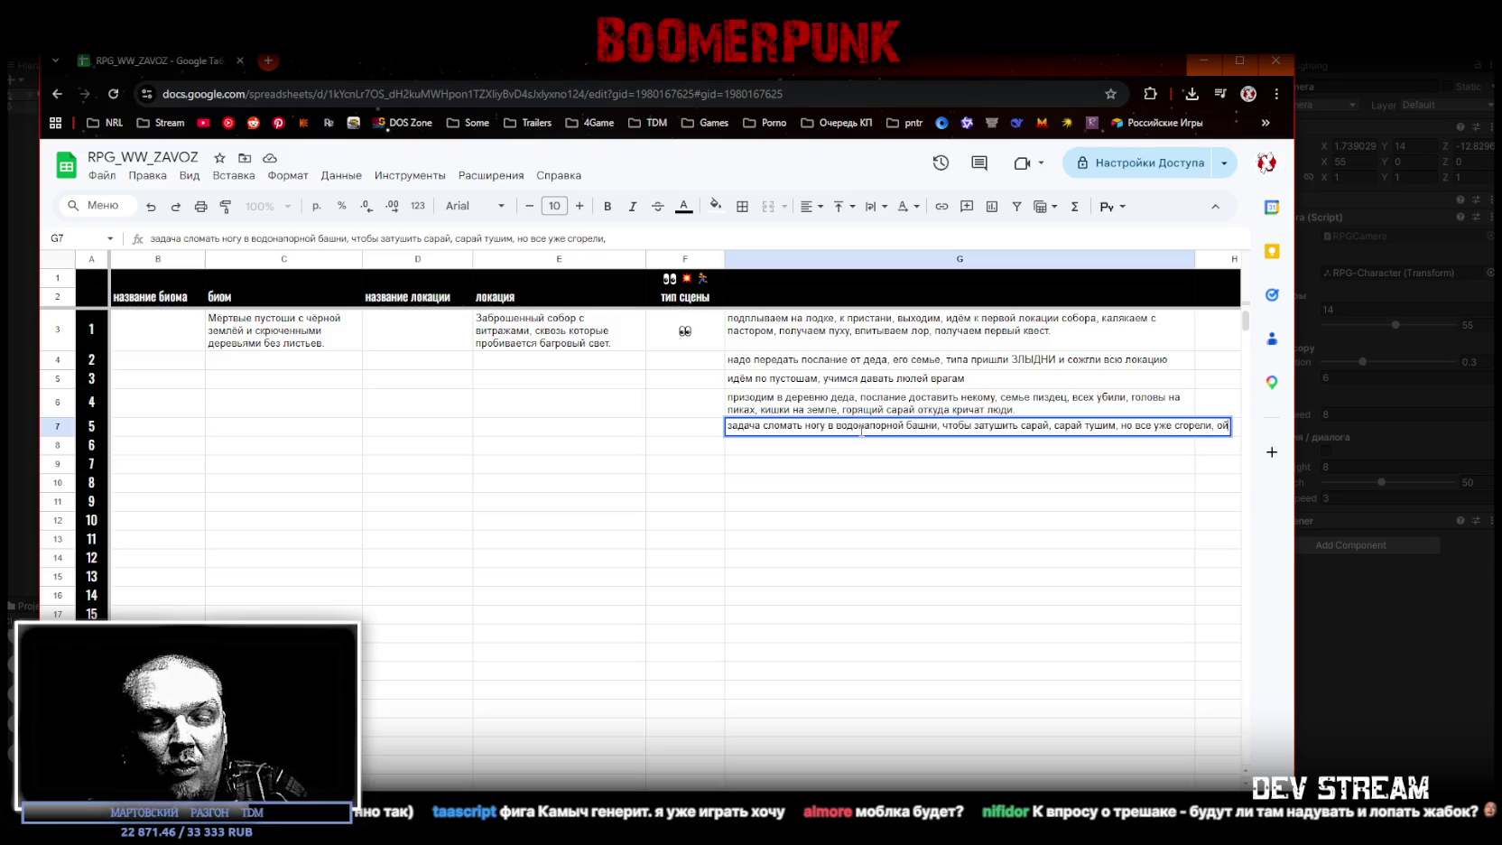
text( делаааа... досада какая.)
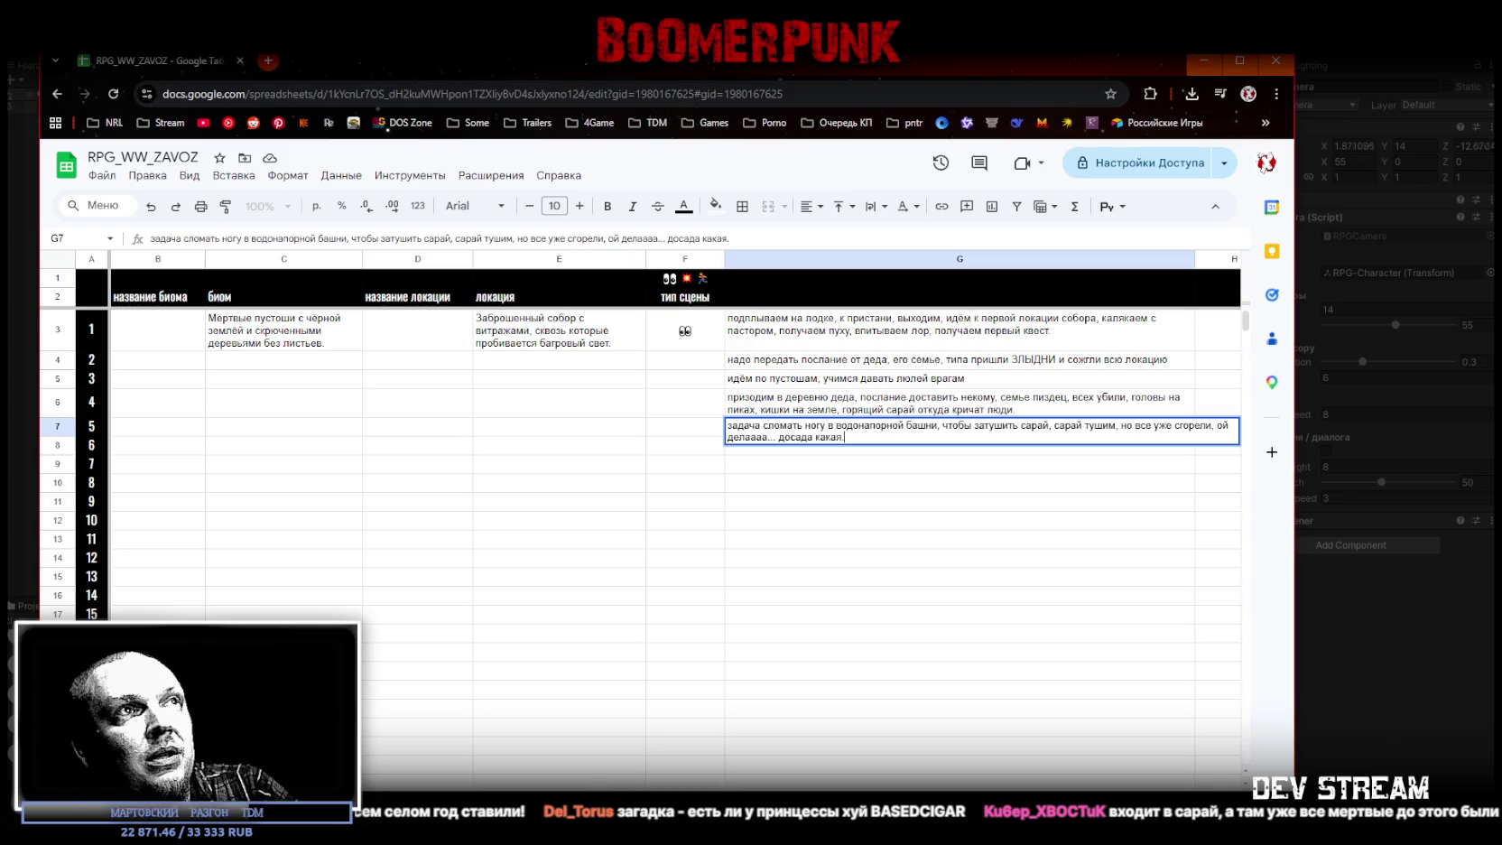
click(819, 510)
Step: Write scene 6 in G8: a dying settler in a basement says people were taken to the ЗЛЫДНЕЙ camp
click(828, 461)
text(в одном из подвалов, находим ребёнка,)
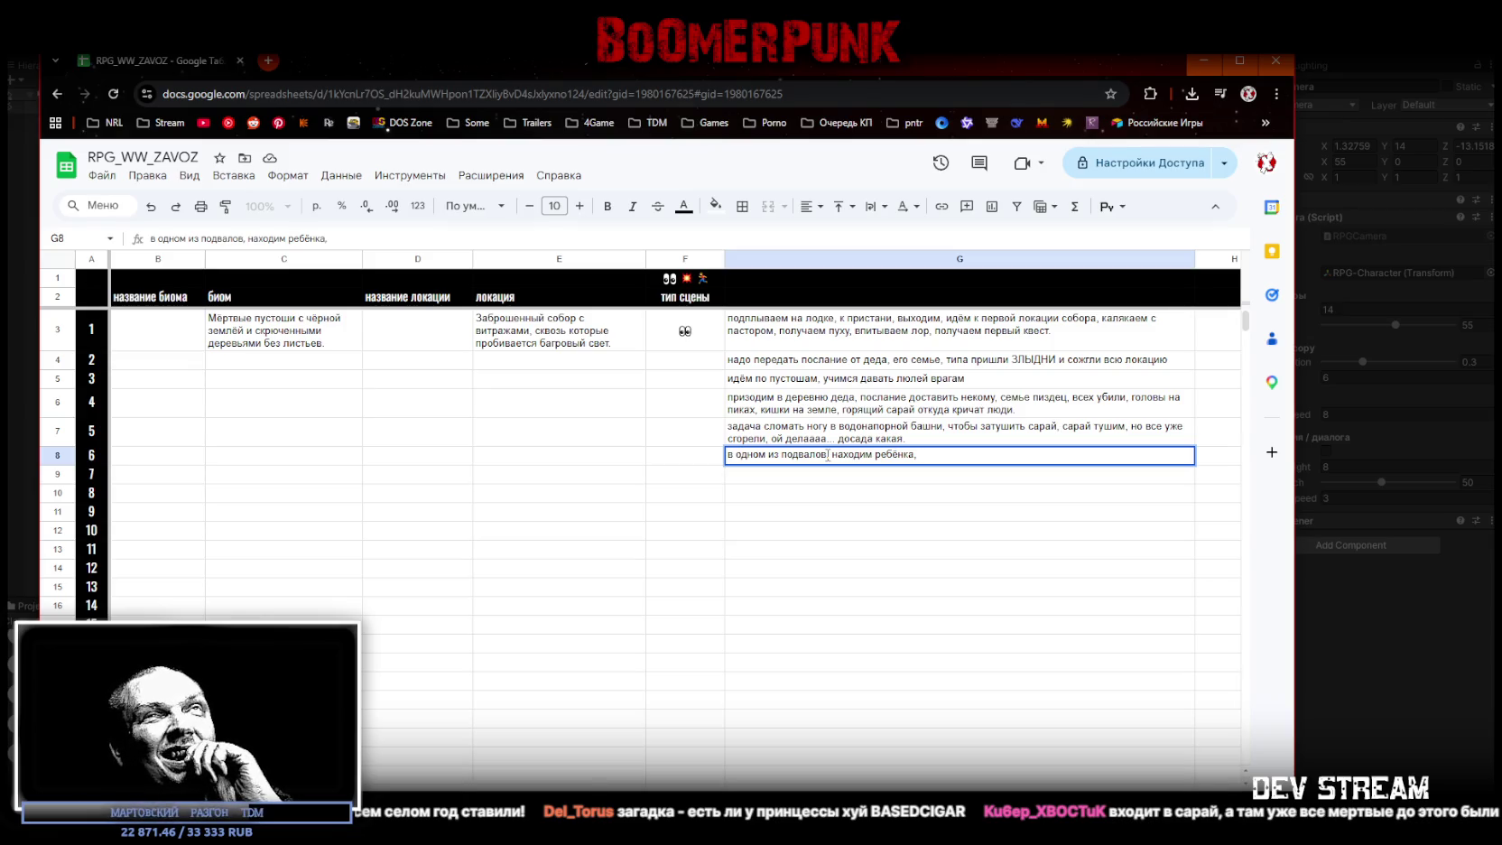
key(BackSpace)
key(BackSpace)
key(BackSpace)
key(BackSpace)
key(BackSpace)
key(BackSpace)
text(у)
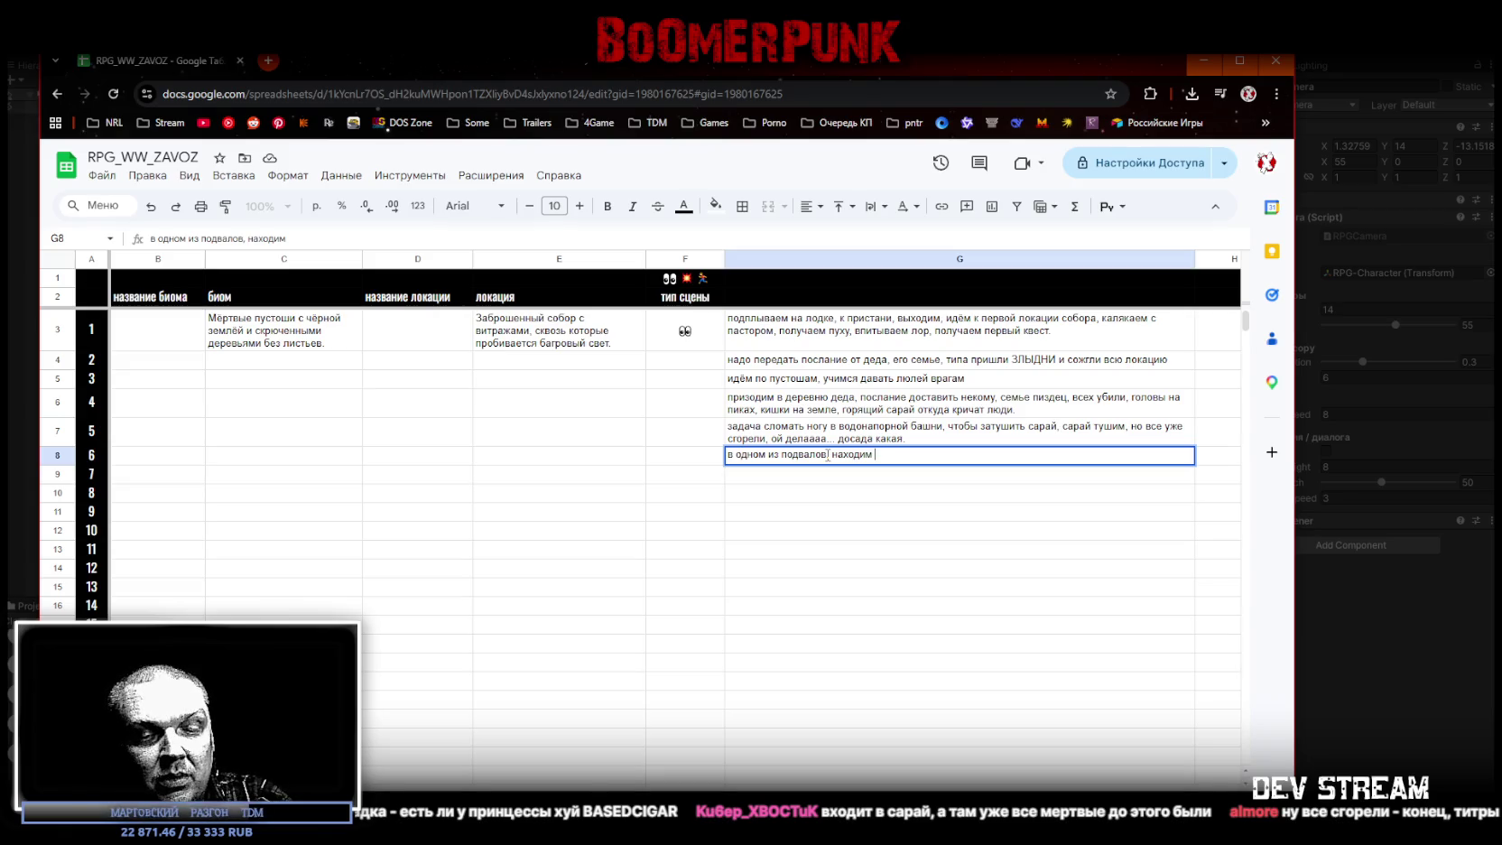
text(мирающег)
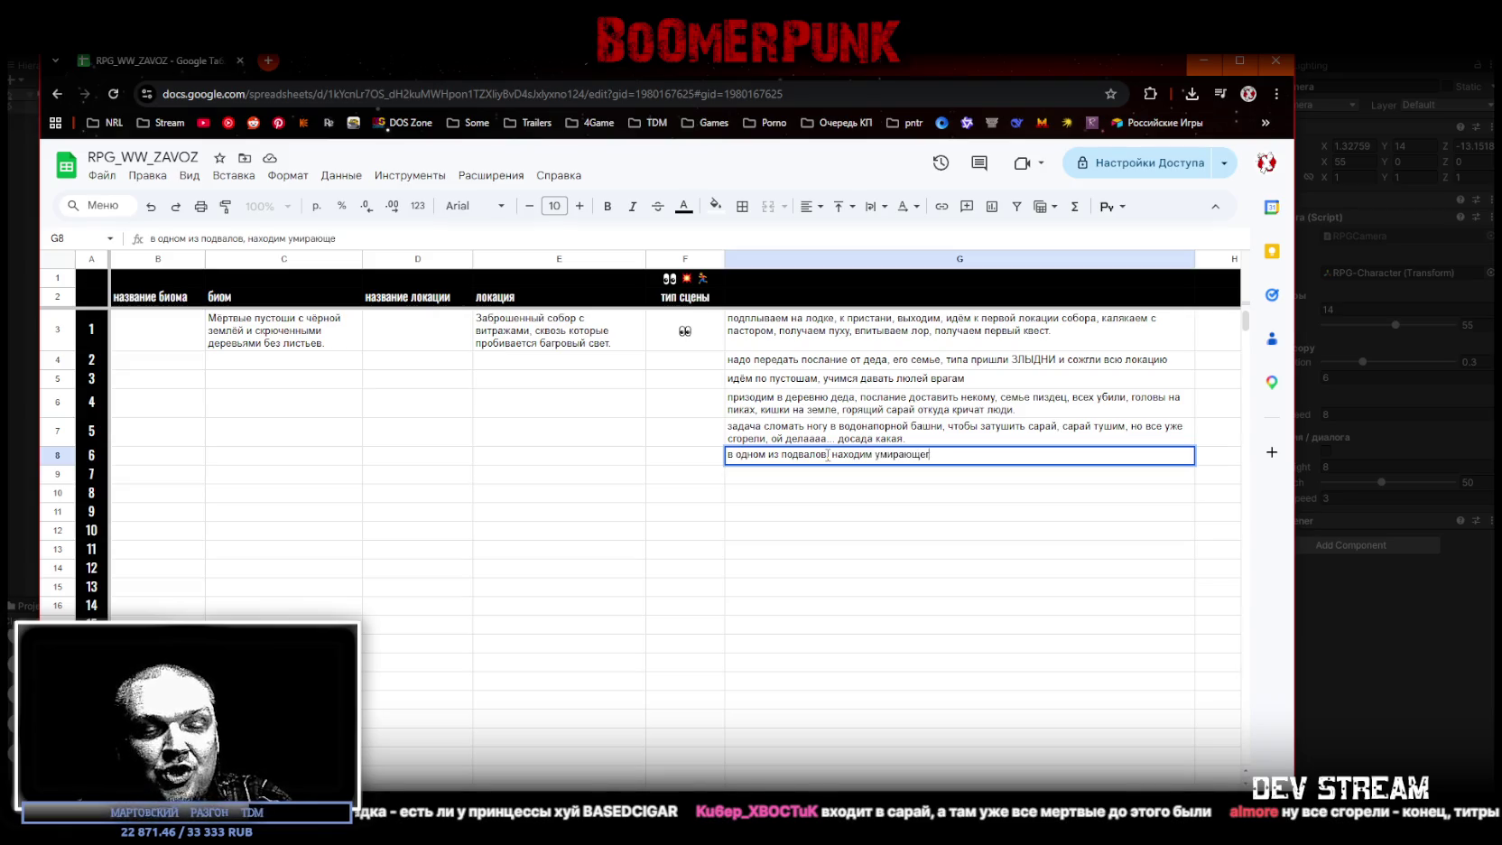
text(о )
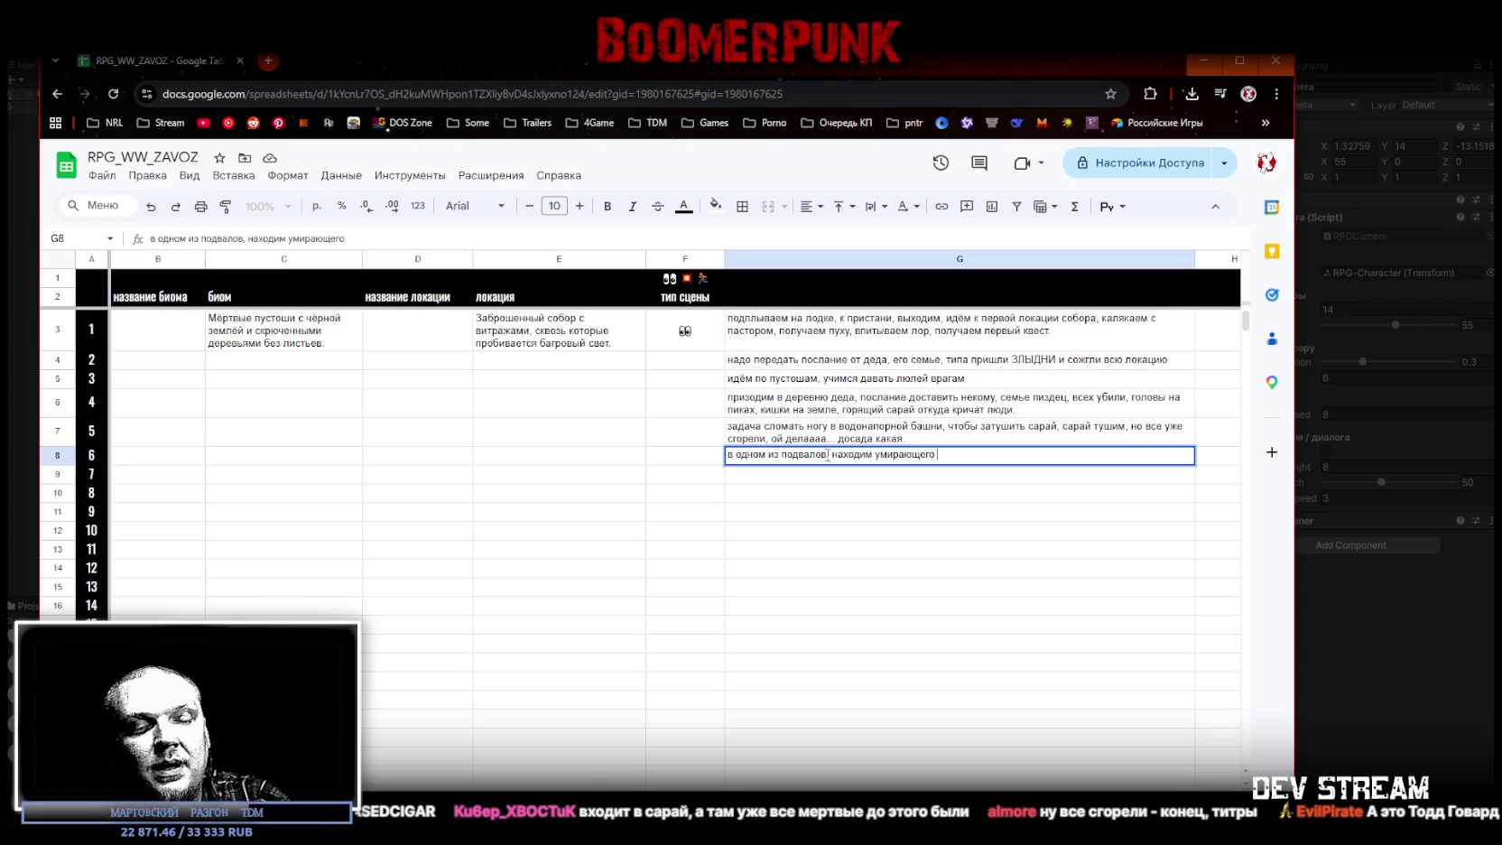
text(поселенца)
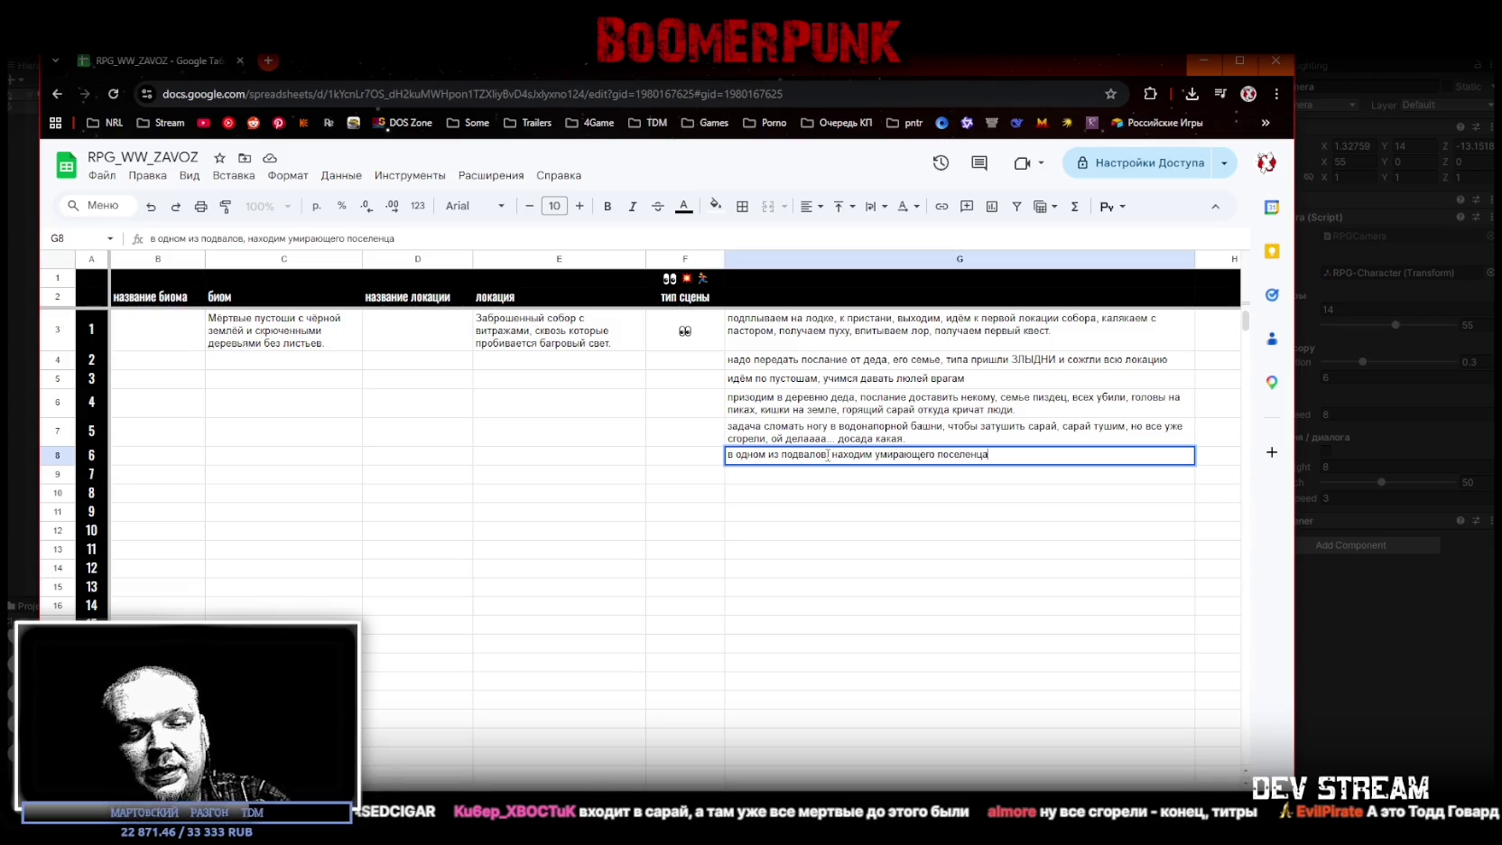
text(, и тот говорит что часть)
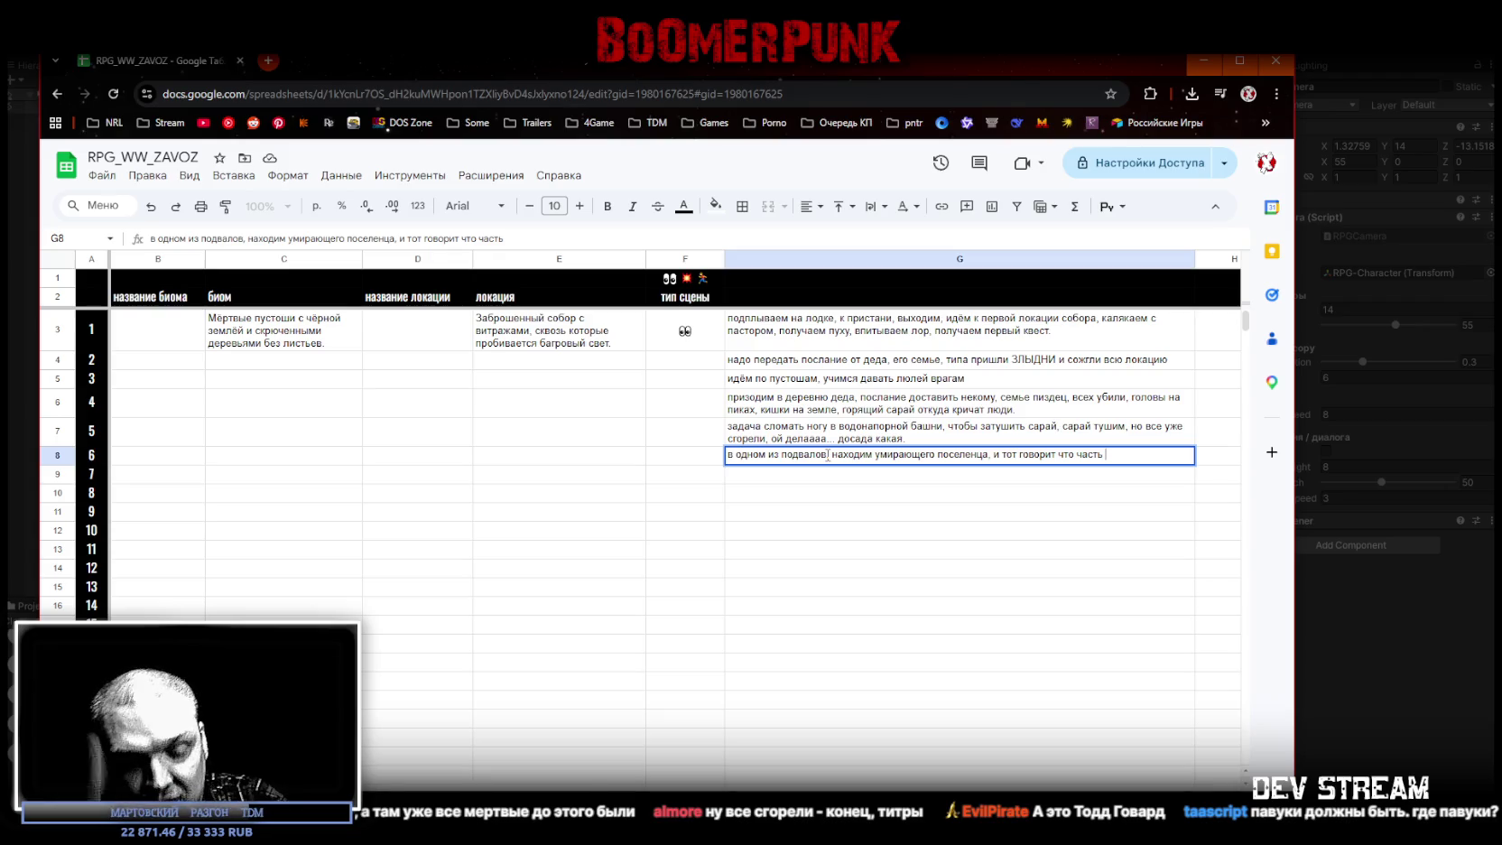
text( людей, уг)
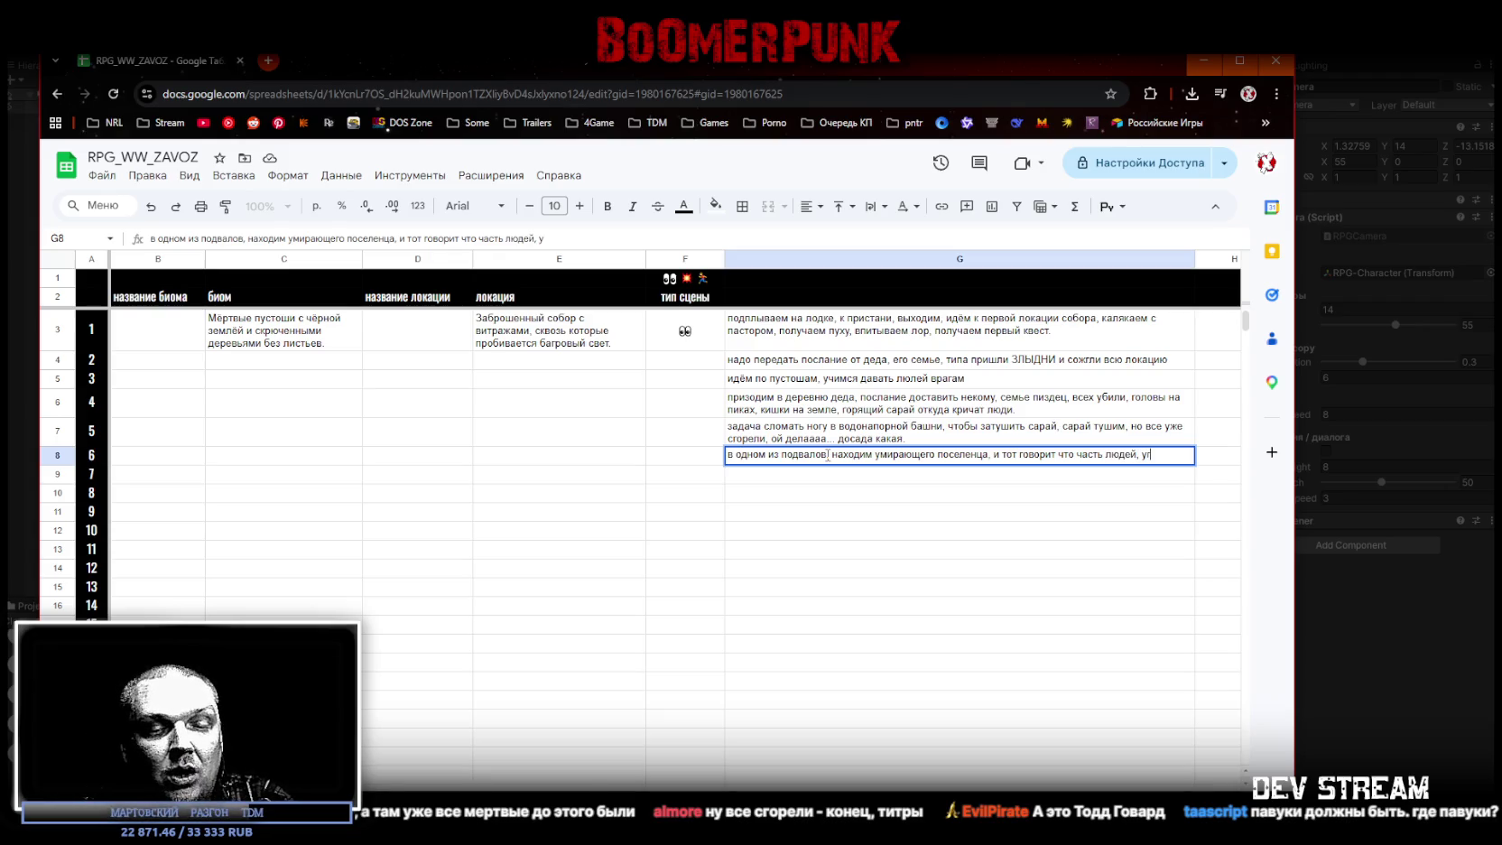
text(на)
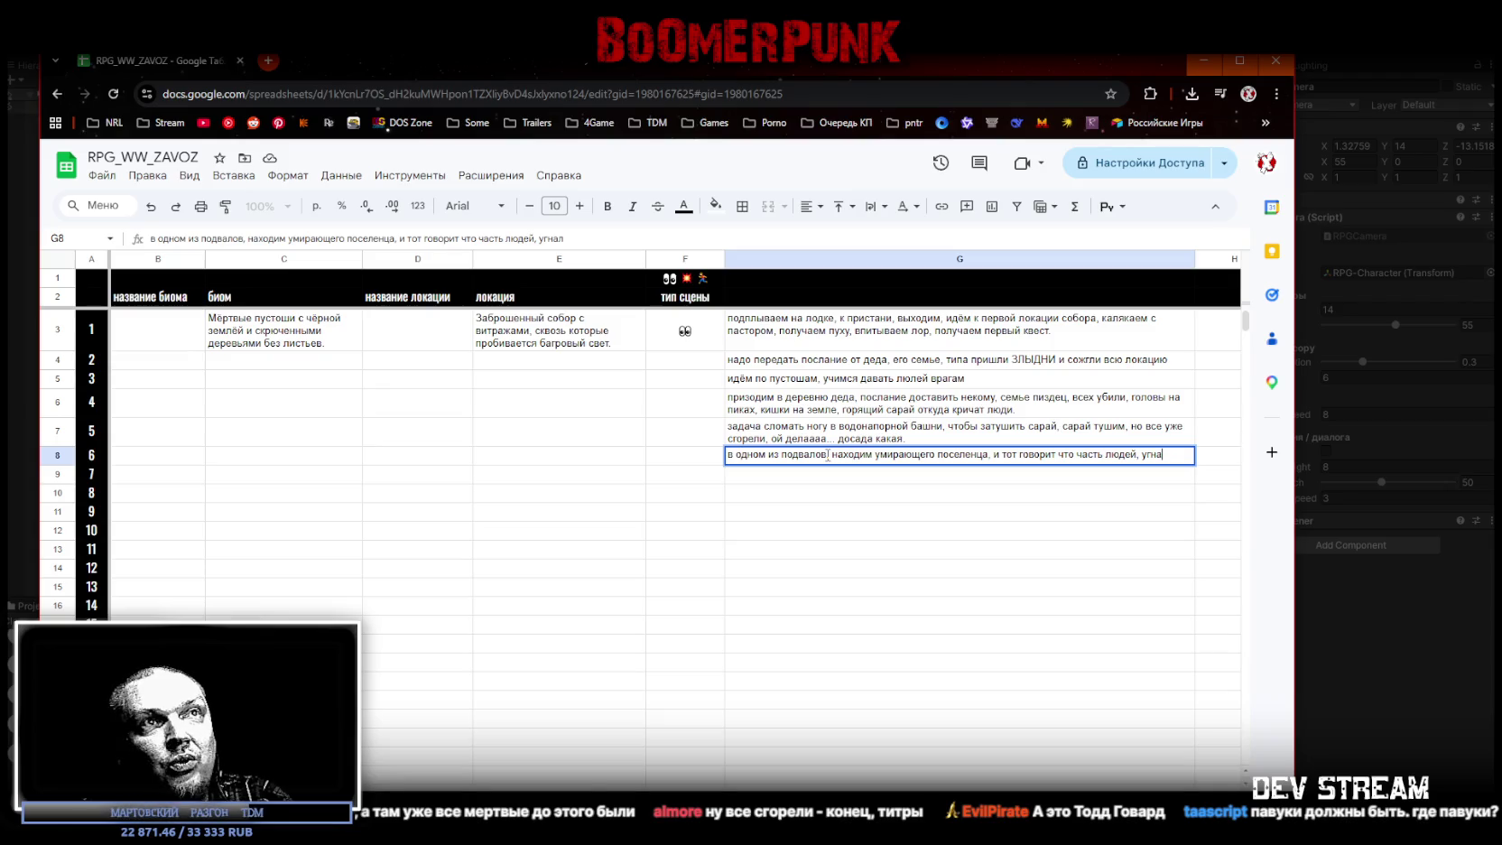
text(ли вел)
text(в лагерь)
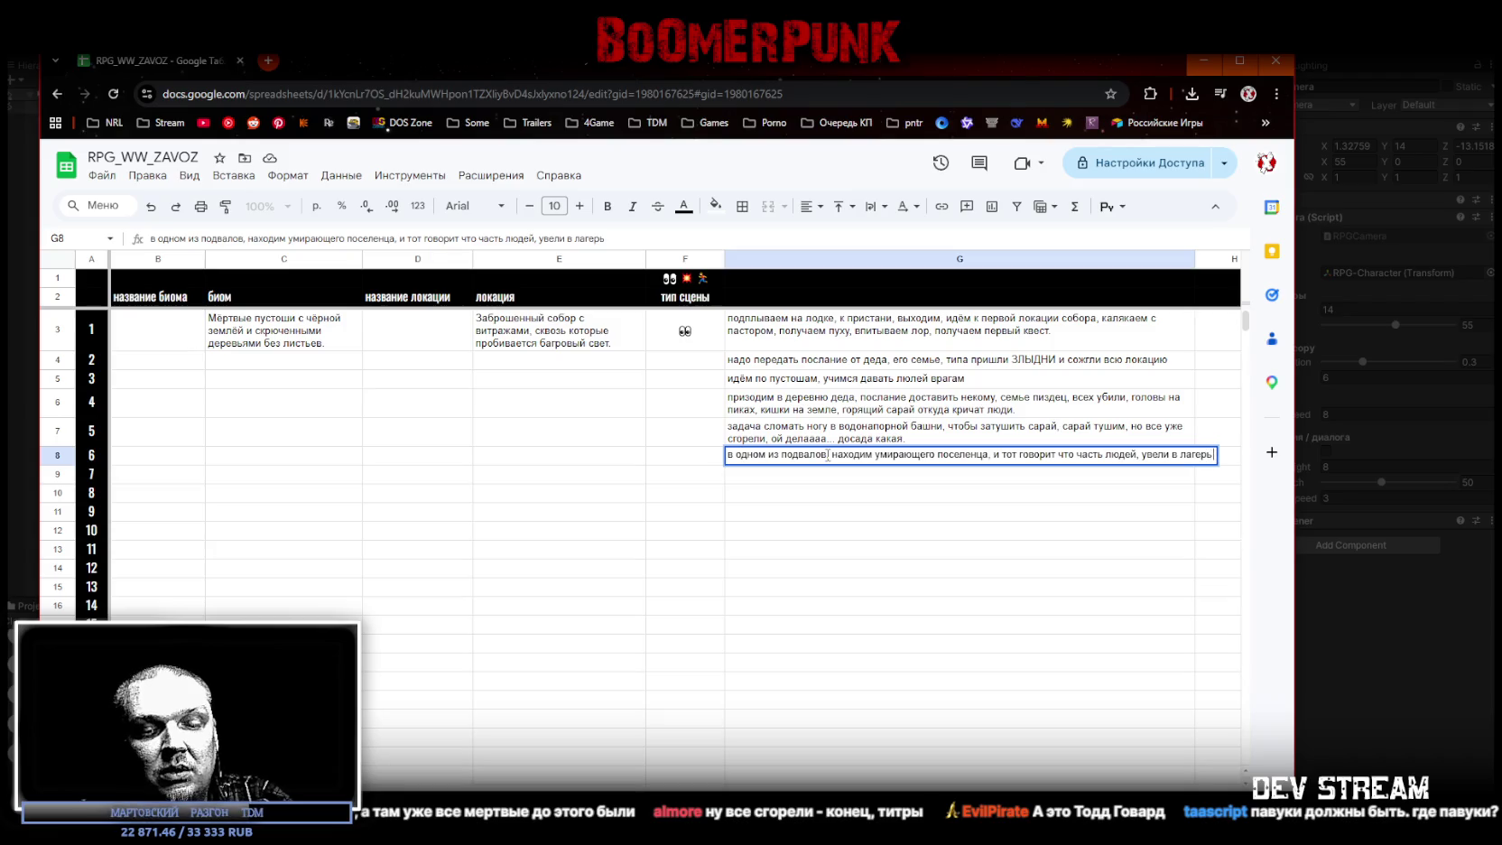
text( ЗЛЫДНЕЙ)
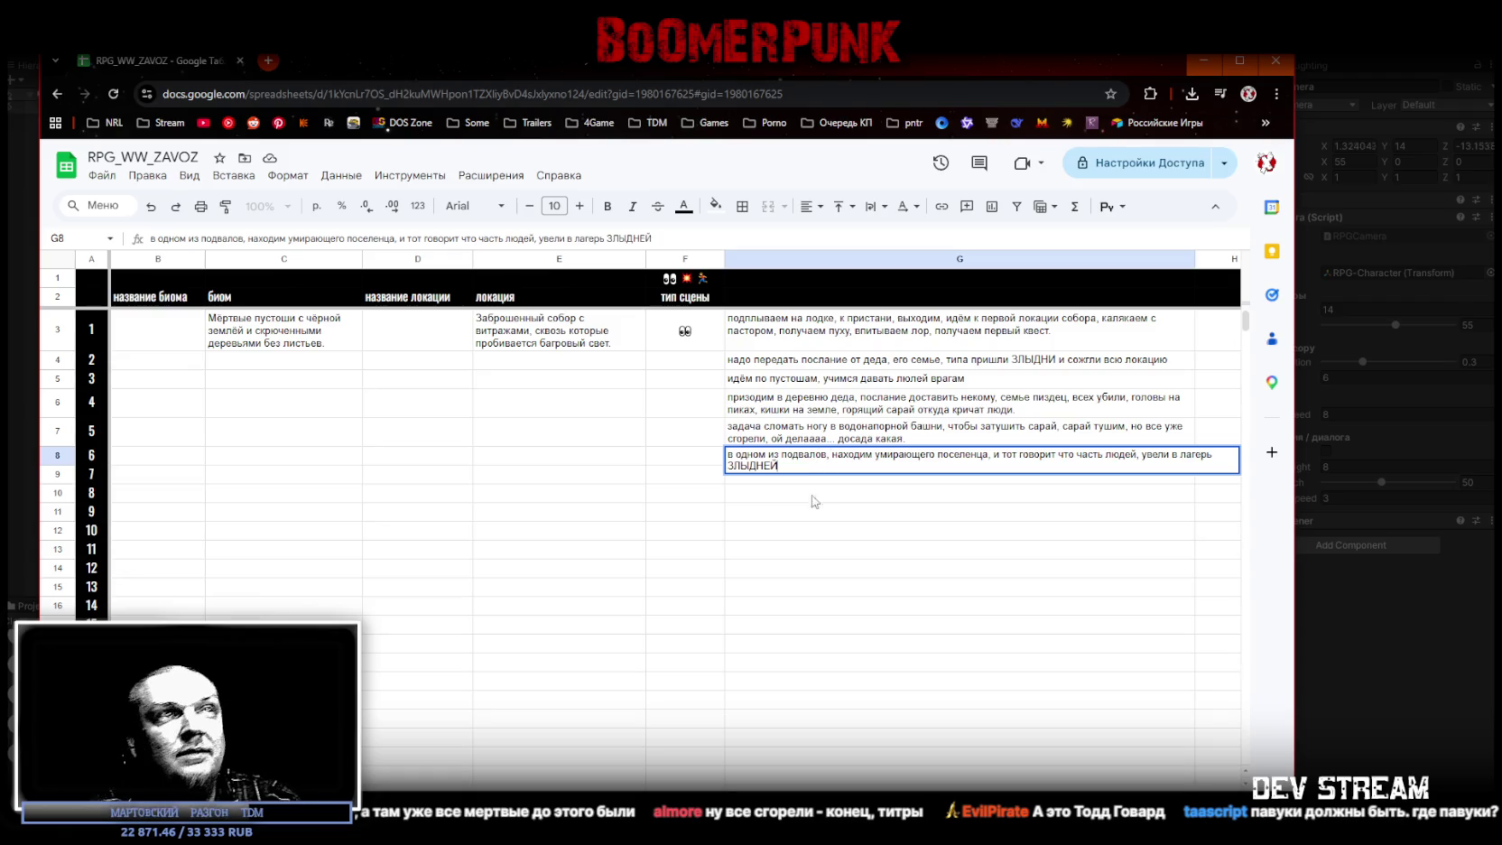
key(Return)
click(842, 458)
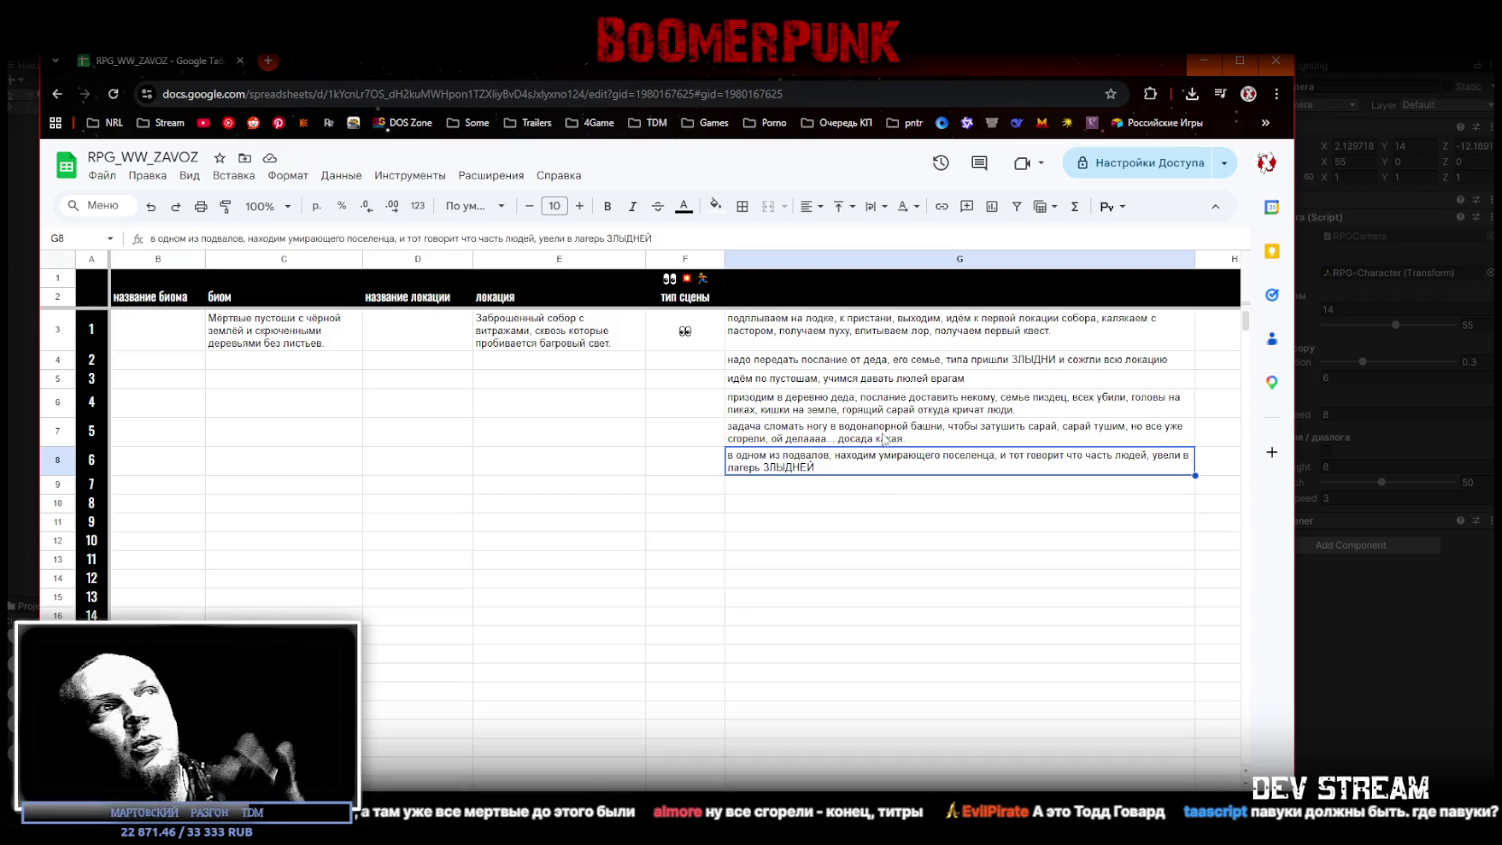
click(882, 441)
click(884, 462)
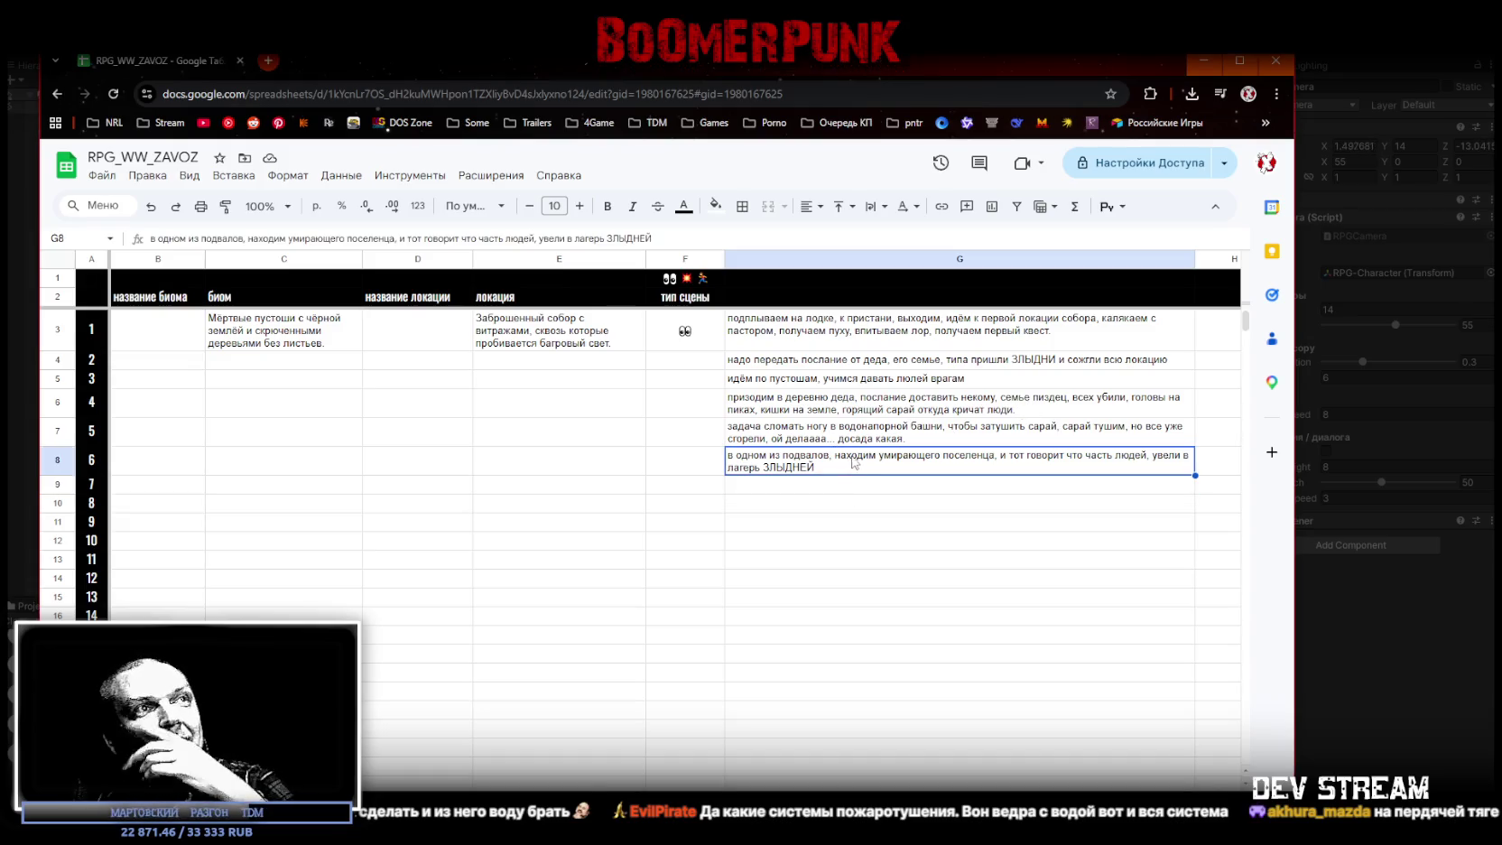
Step: Review the scene 5 and 6 beats in G7 and G8, then select the empty cell G9
click(856, 436)
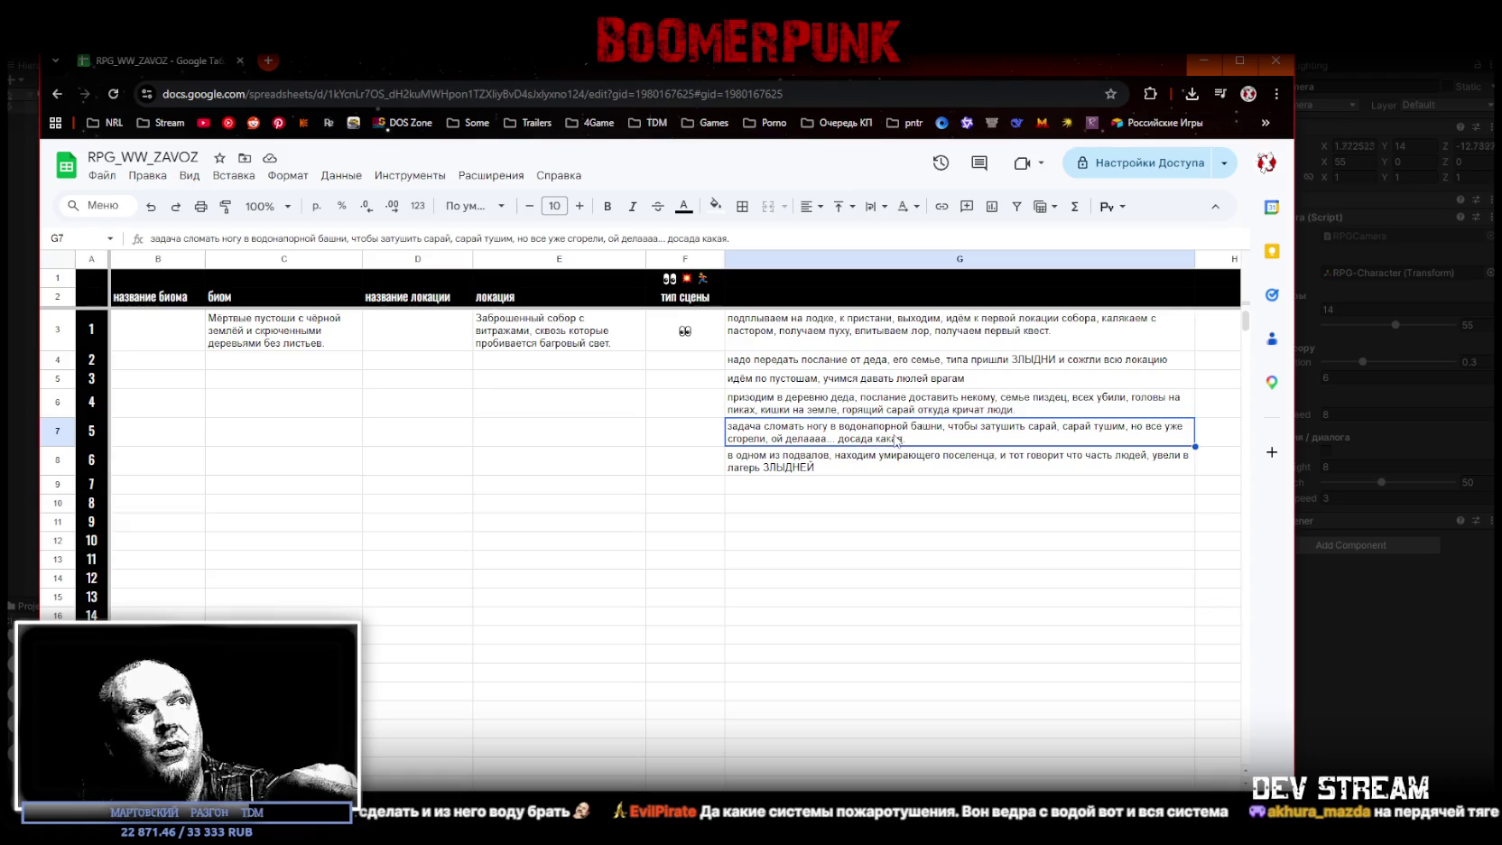
click(940, 464)
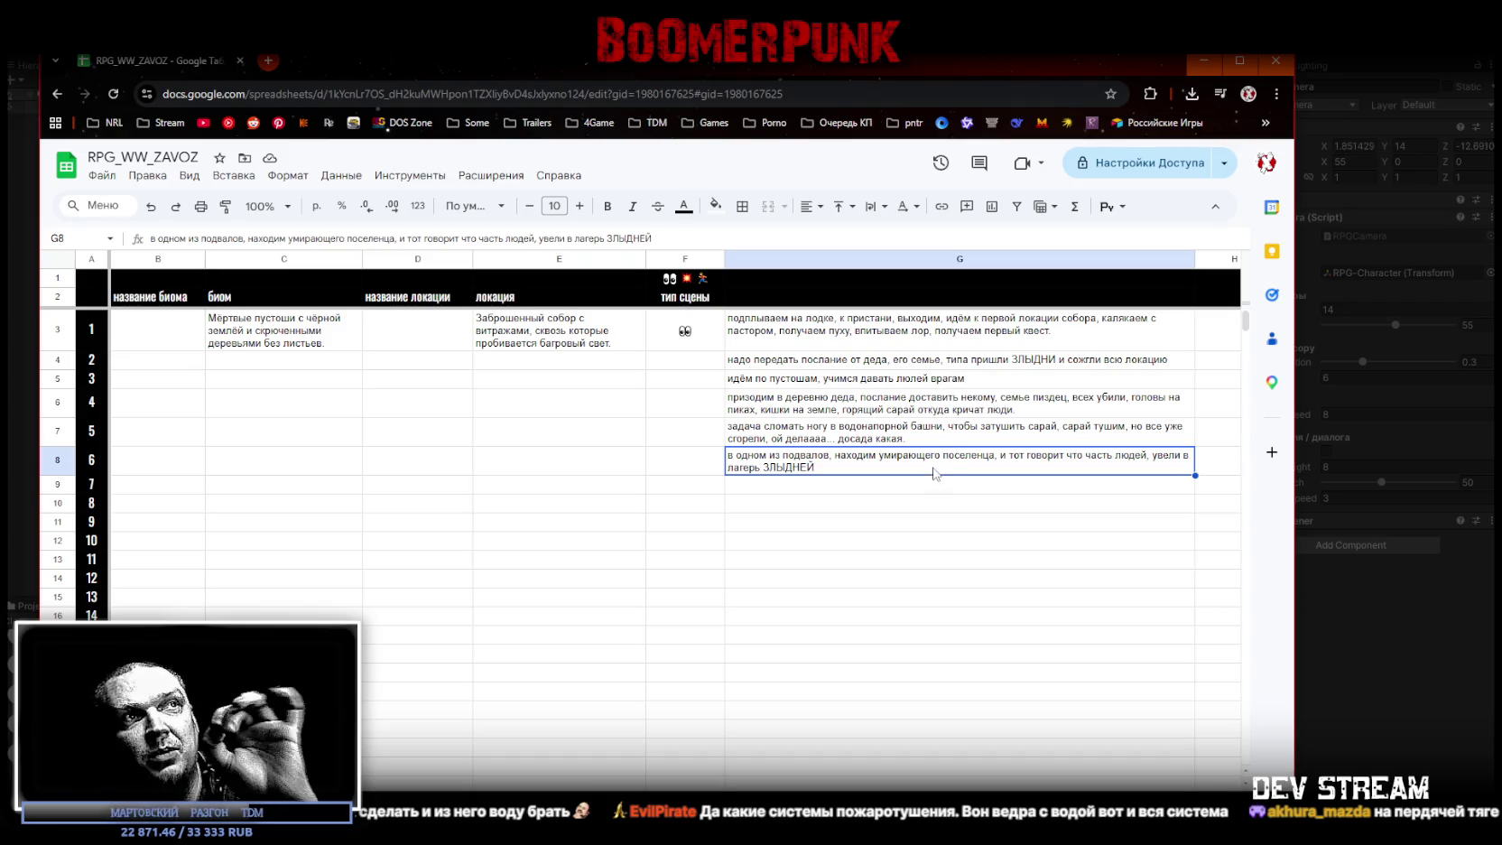
click(903, 488)
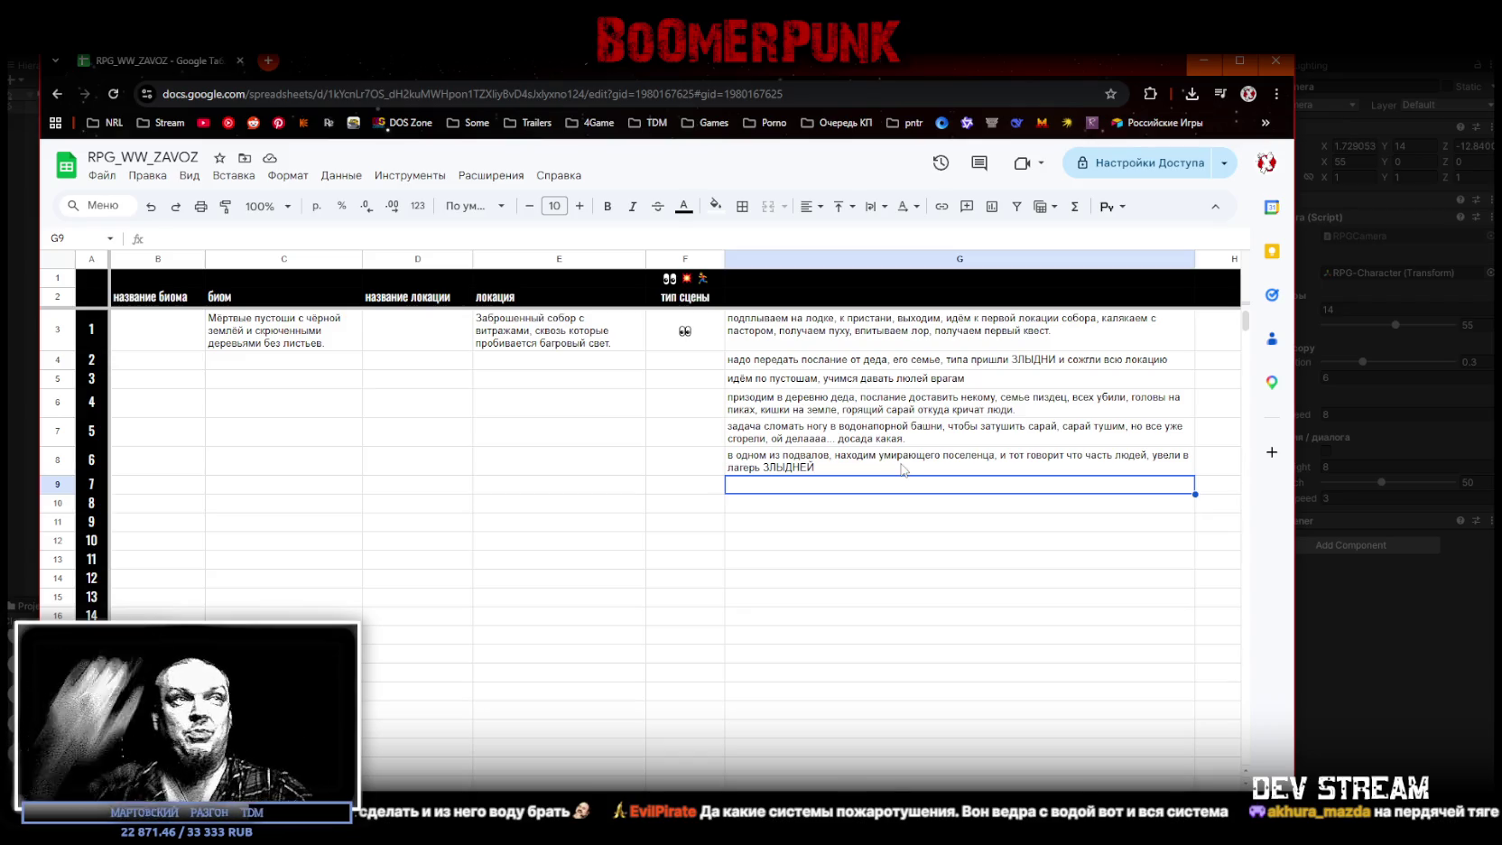
Step: Write scene 7 in G9: fighting mobs, finding a slain trader with УЛИТЫЧ caged in his wagon
text(дальше идём лупим мобиков)
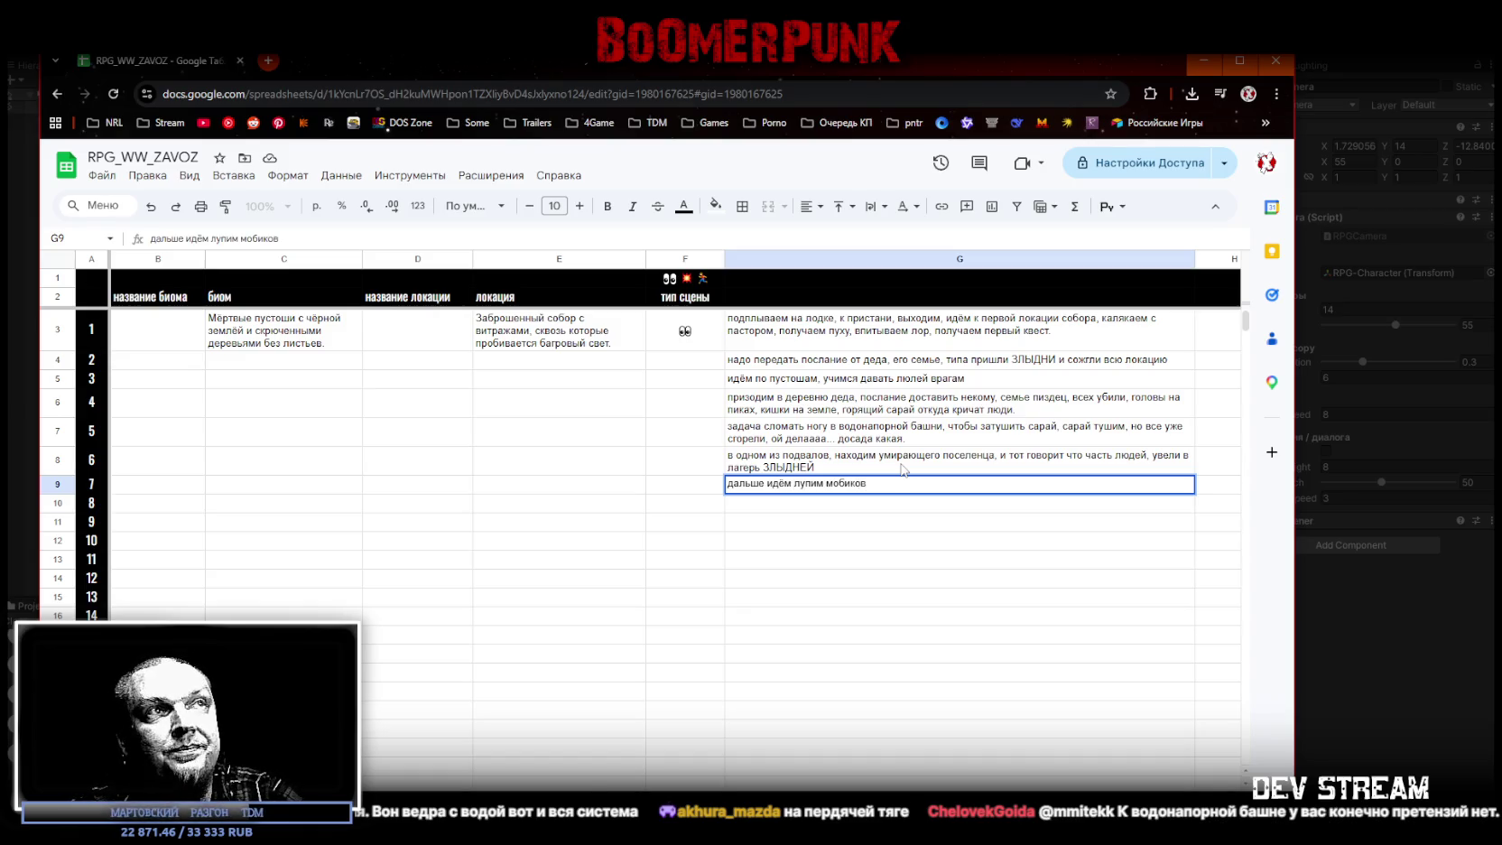
text(, на)
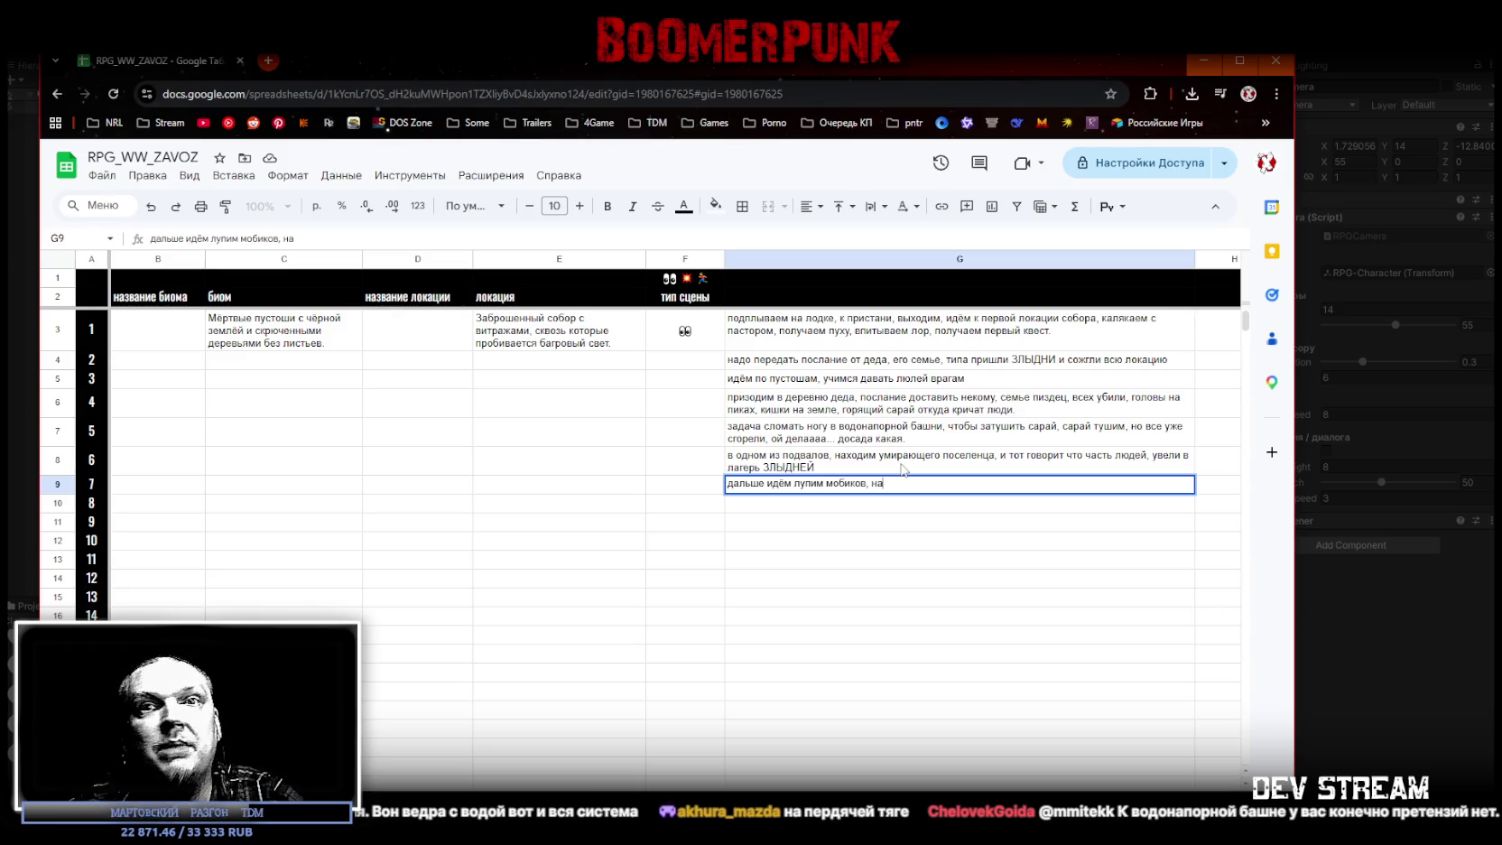
text(тыкаемся на КАРАВАН)
key(BackSpace)
key(BackSpace)
key(BackSpace)
key(BackSpace)
key(BackSpace)
key(BackSpace)
key(BackSpace)
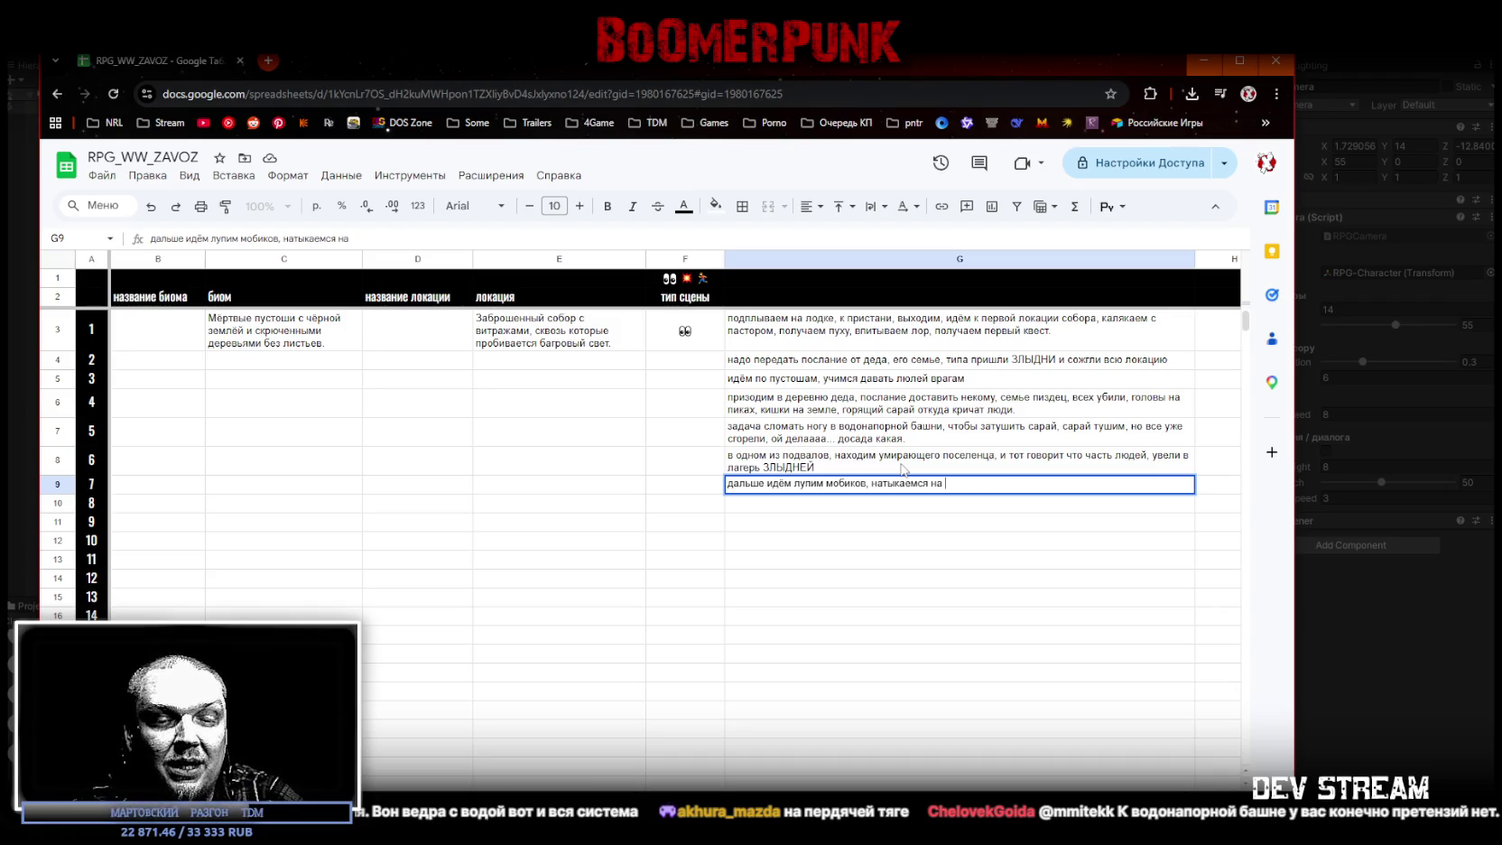
text(того торговца, )
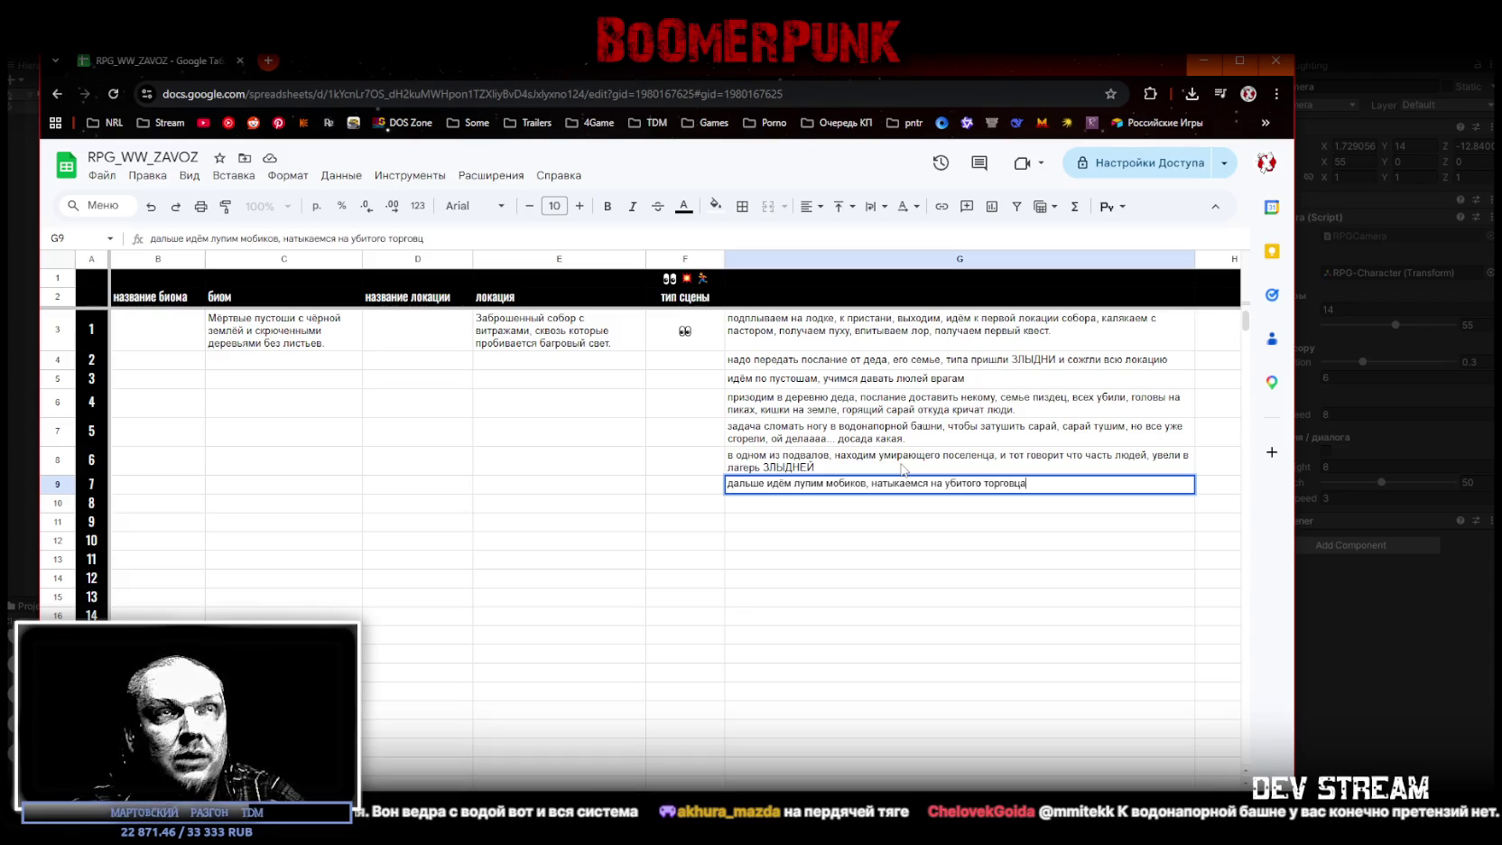
text(у него)
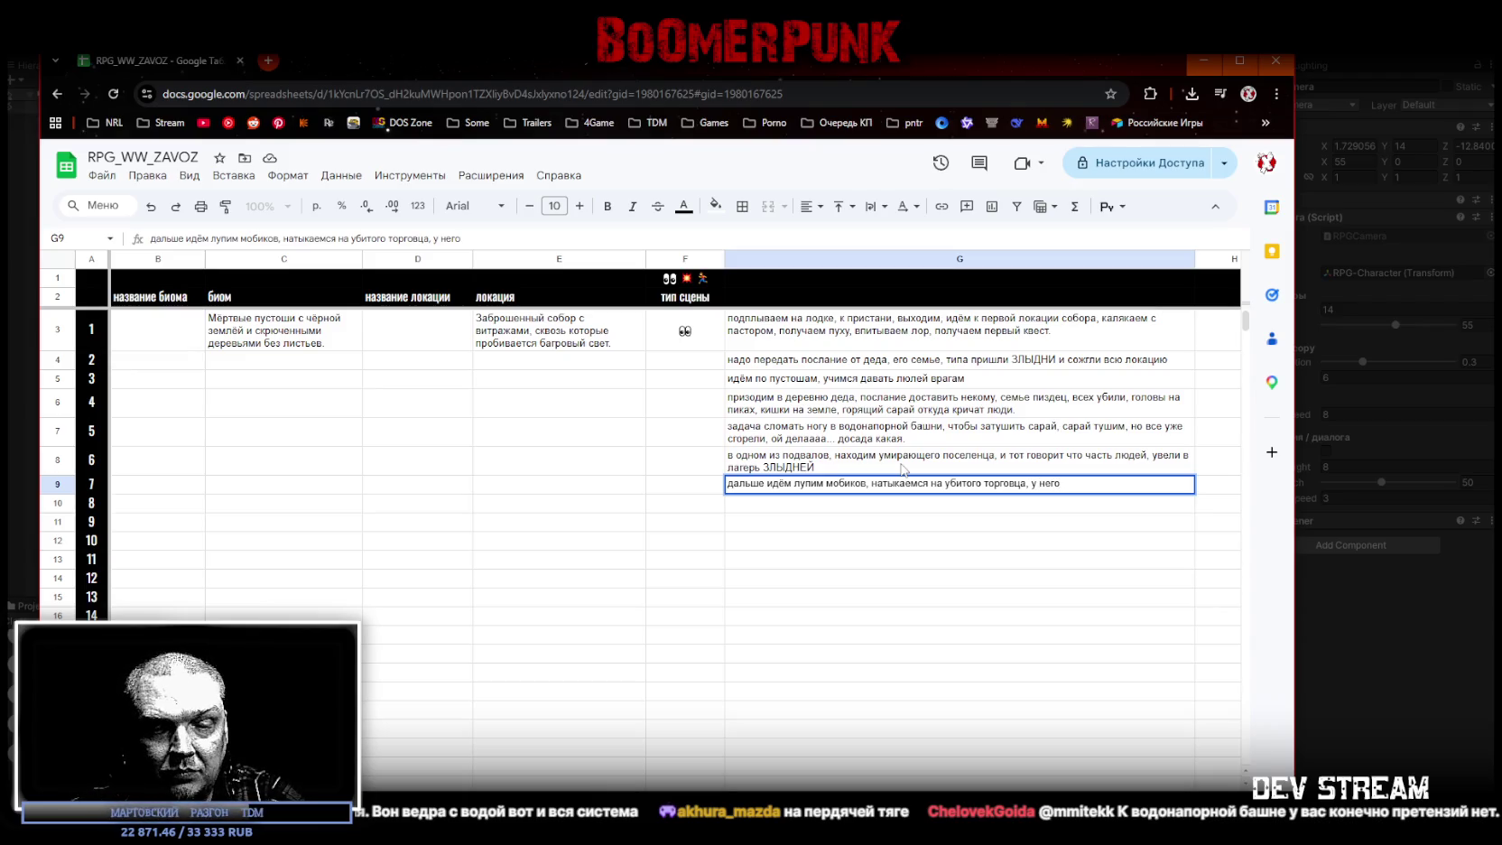
text( в повозке)
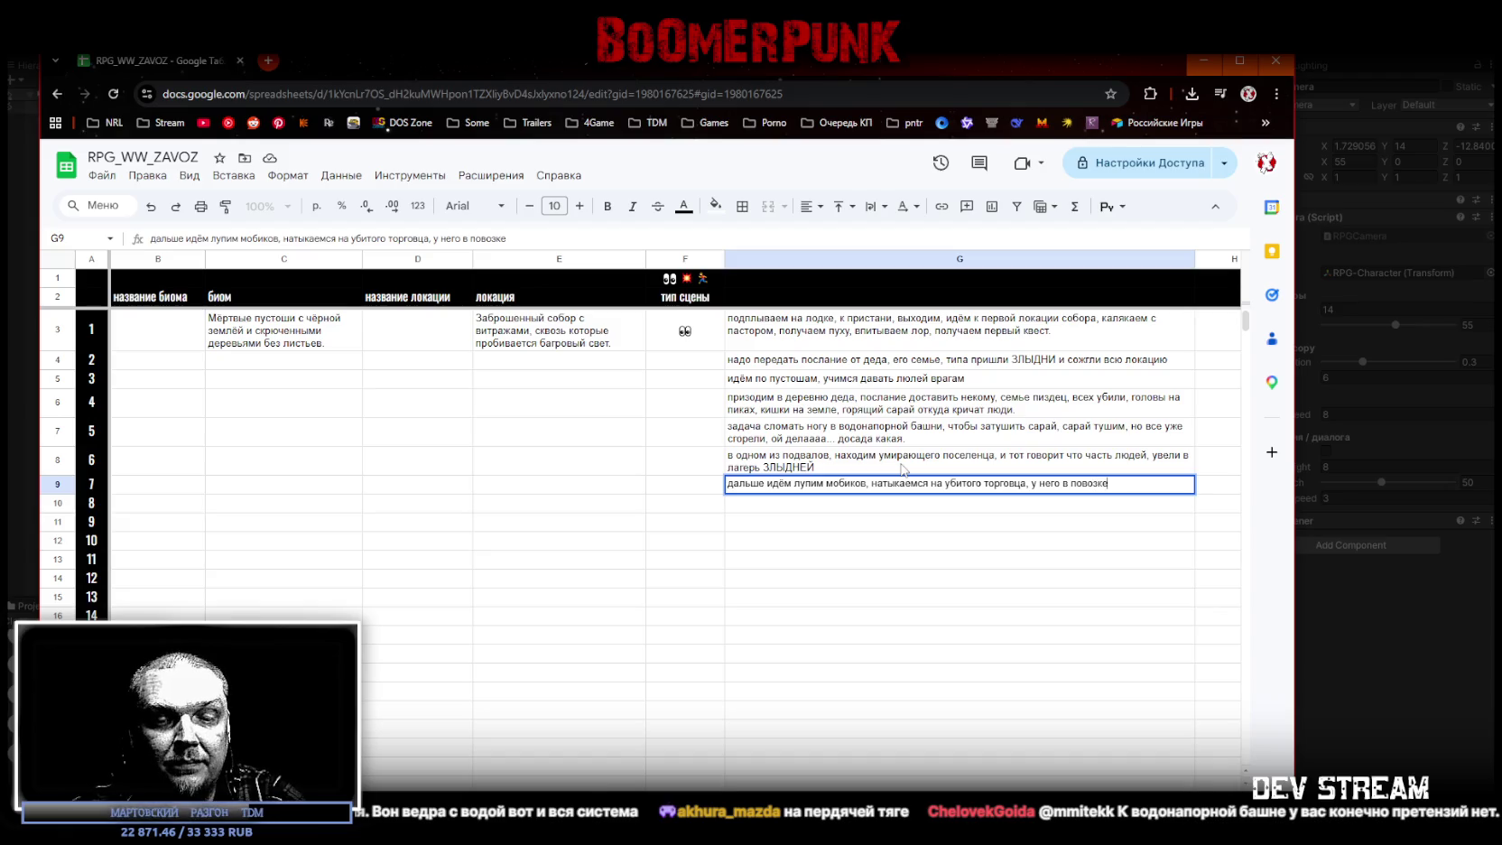
text( в клетке)
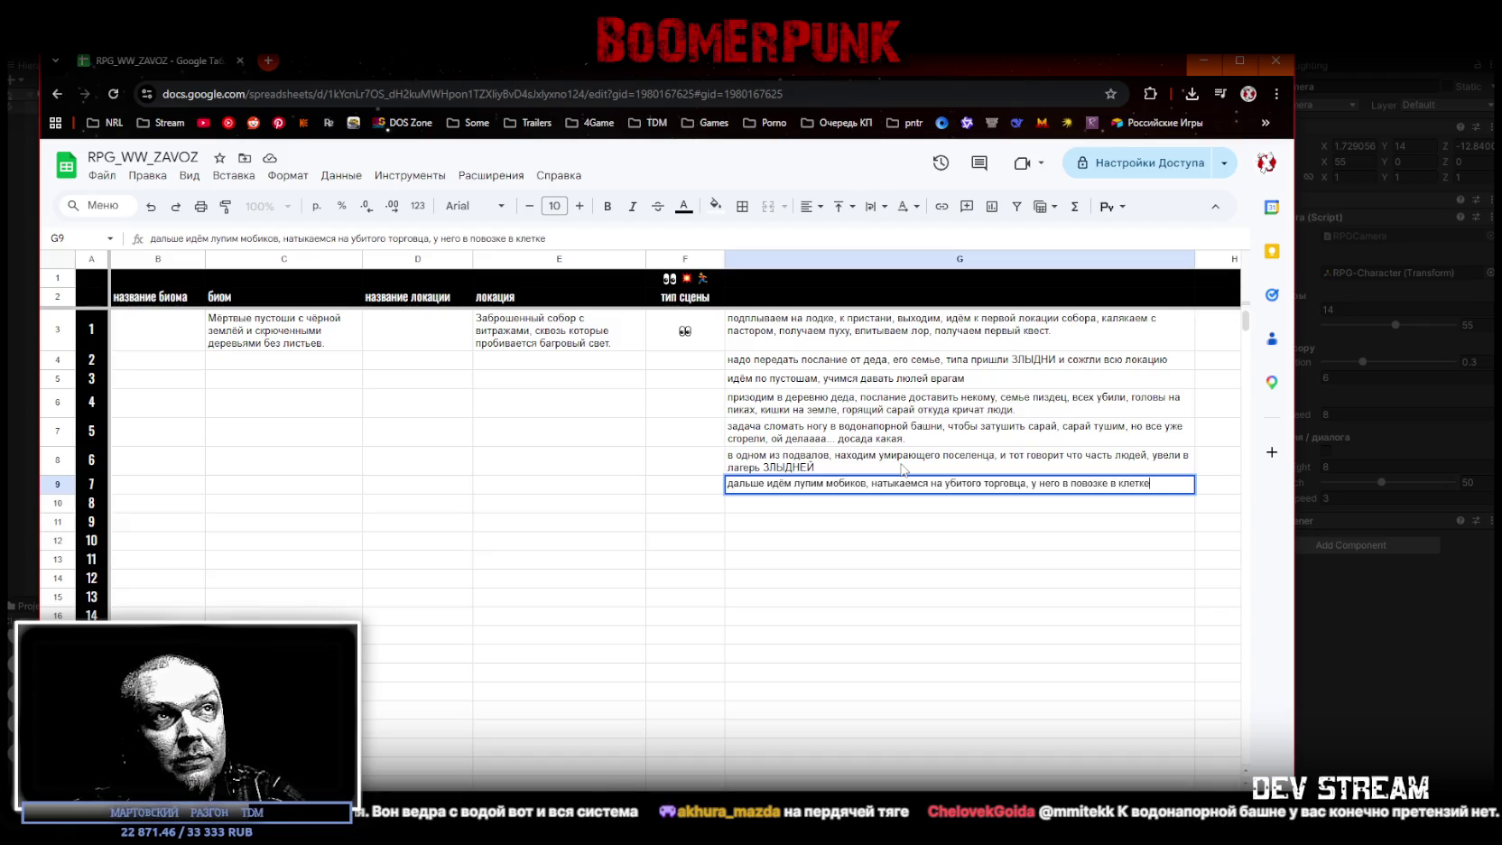
text( сиди)
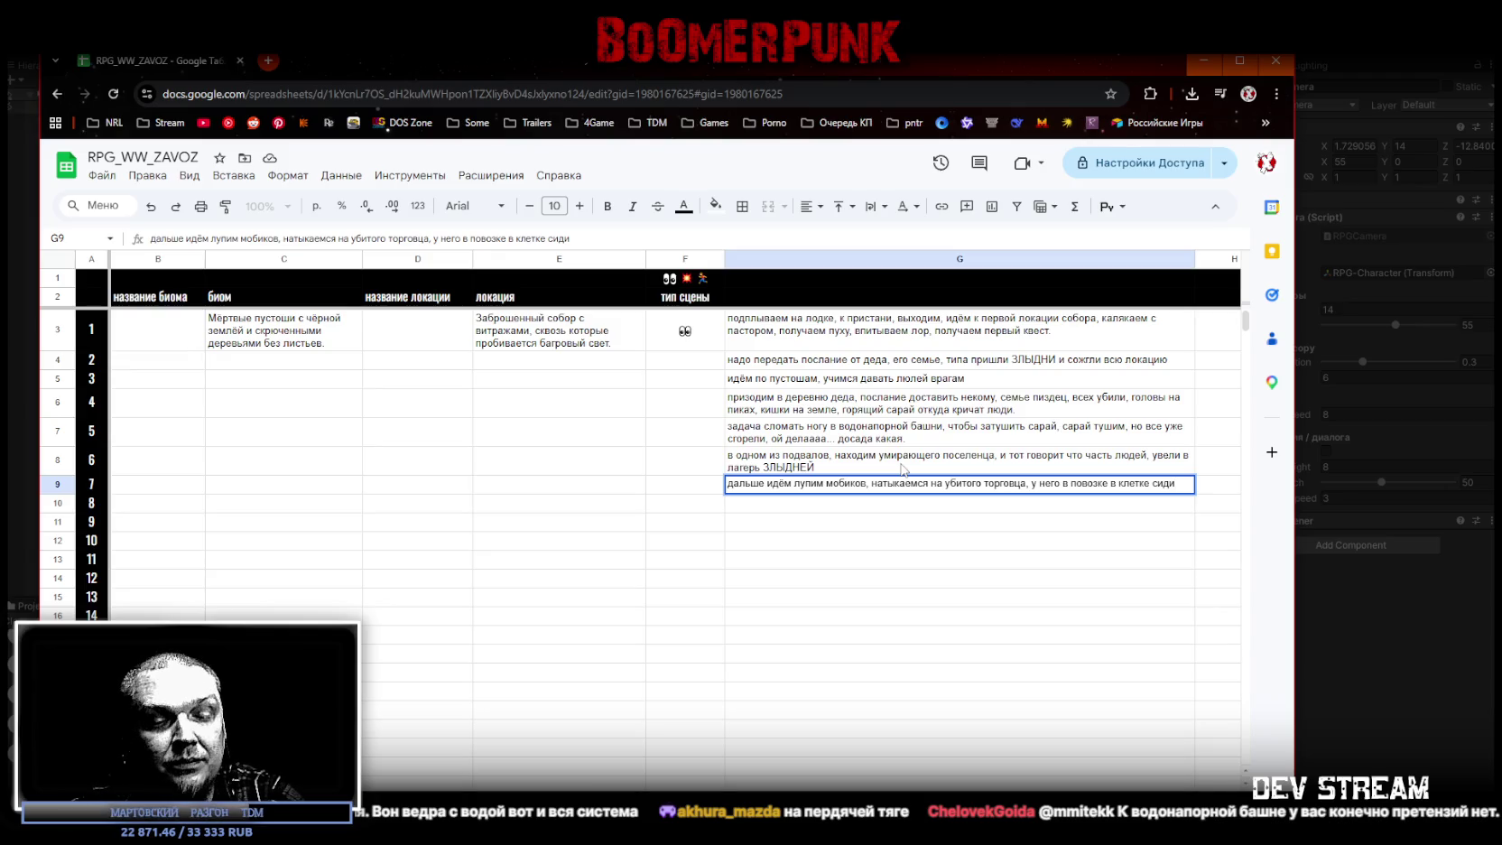
text(т УЛИТЫЧ!)
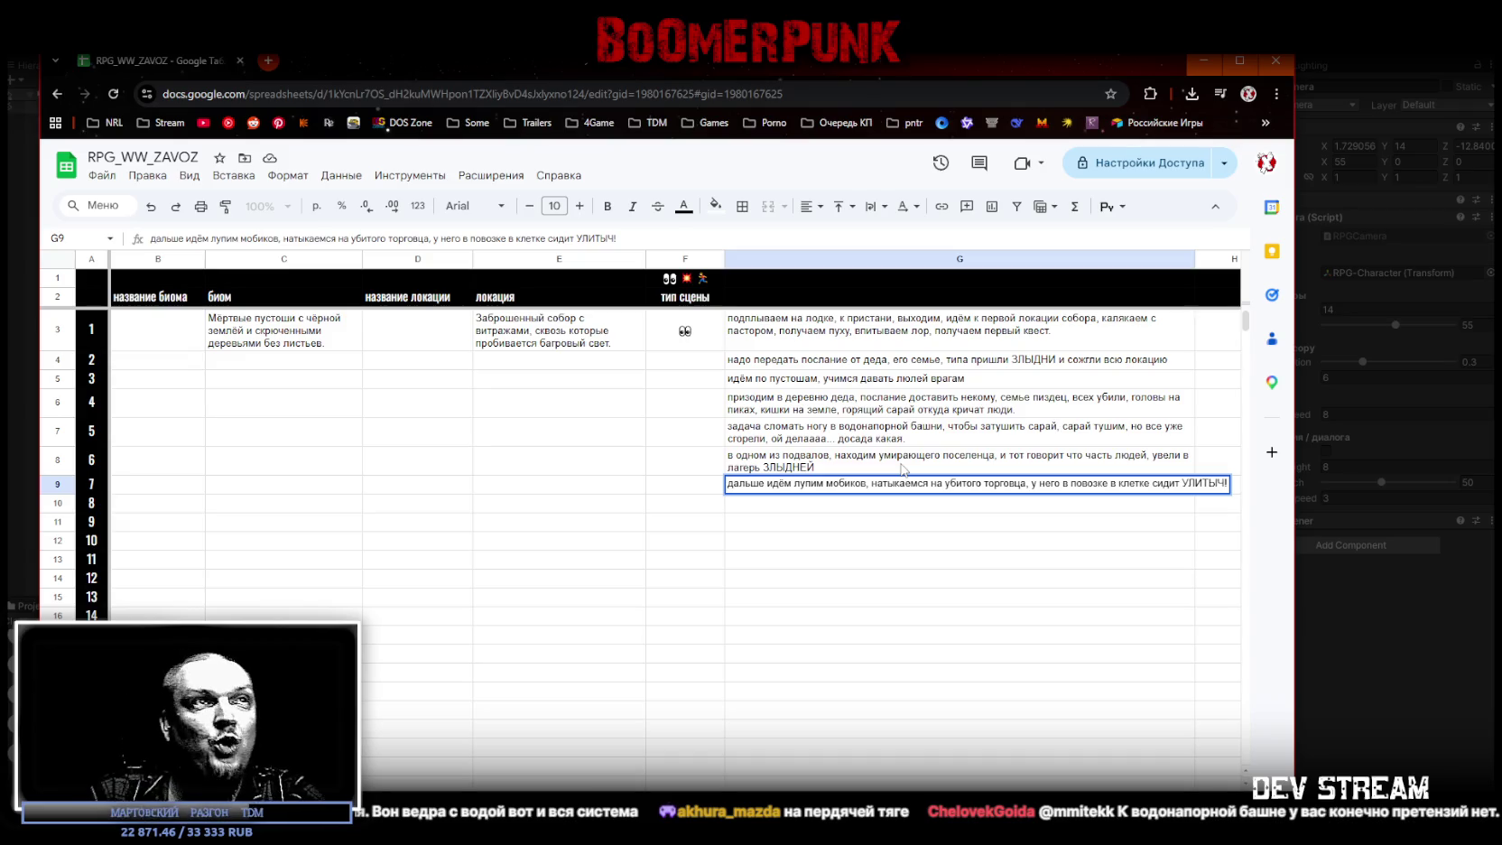
click(866, 516)
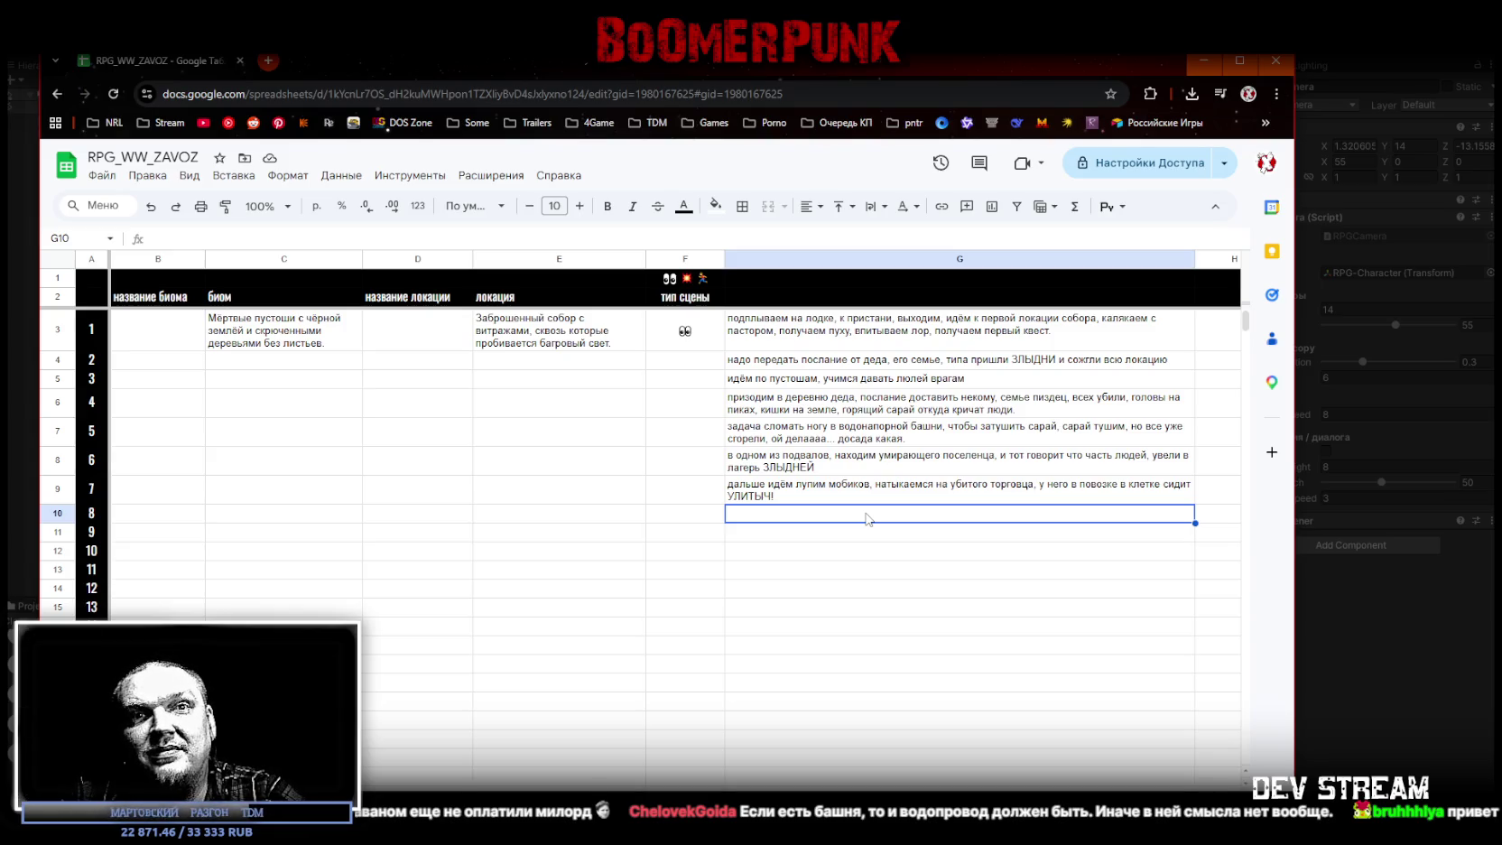
click(795, 540)
Step: Focus the spreadsheet before bringing up the water-tower reference diagram in a new window
click(797, 516)
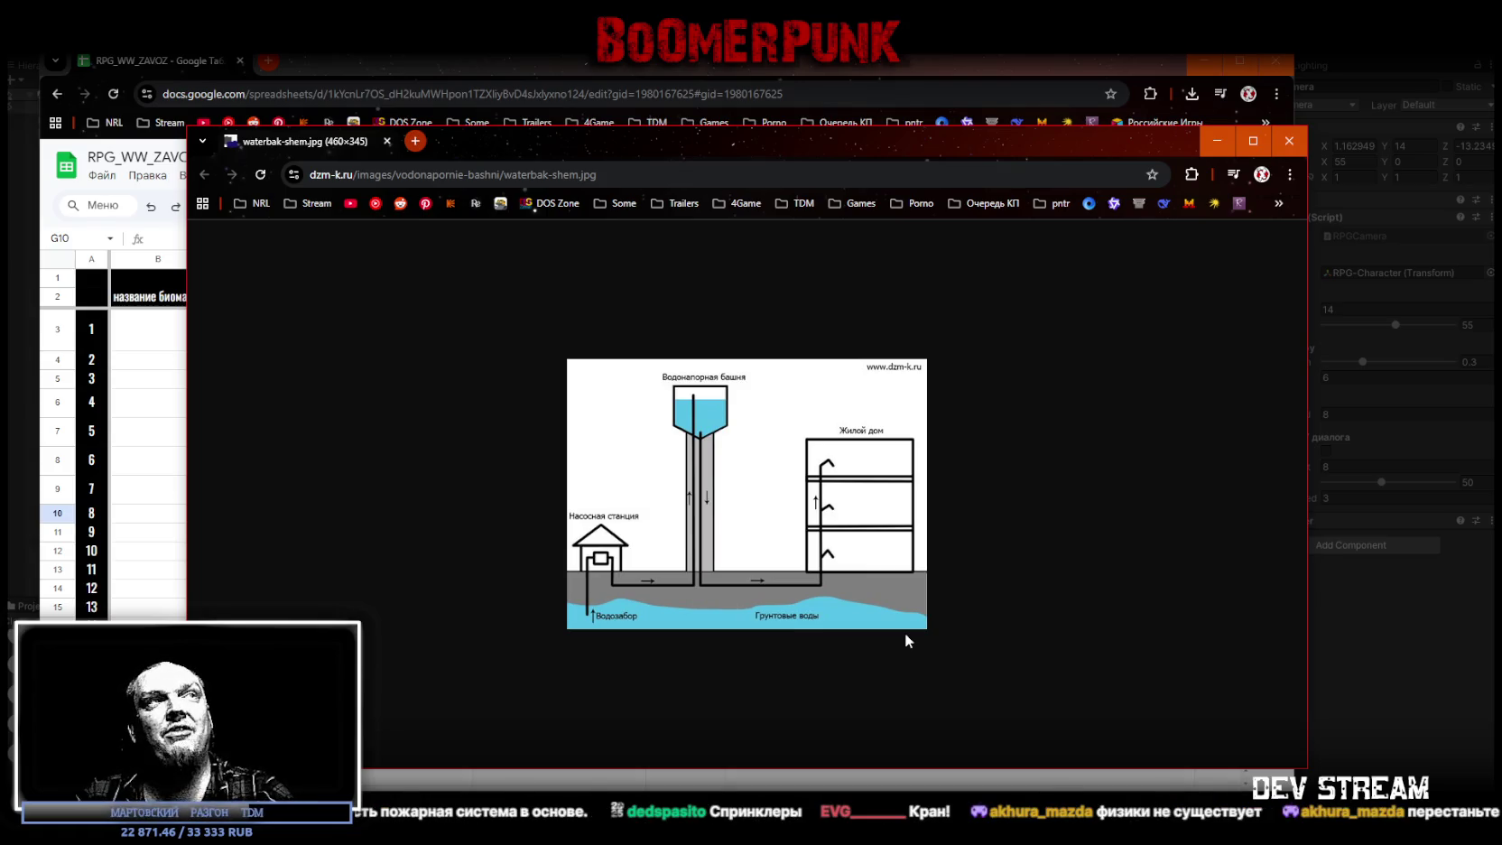
click(890, 113)
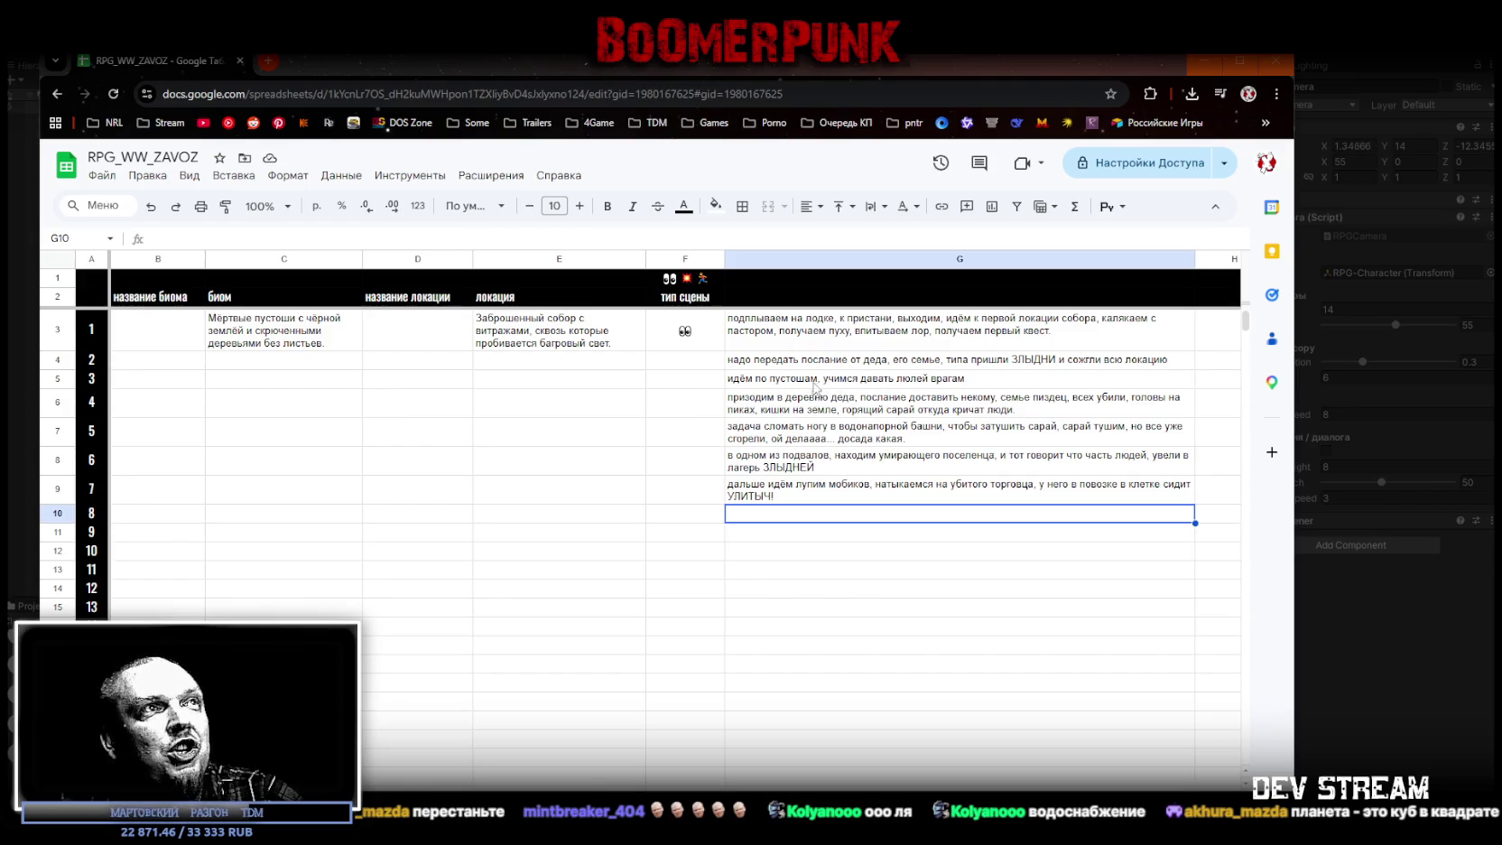
Step: Correct the first word of the scene 4 text in G6 from 'призодим' to 'приходим'
click(829, 386)
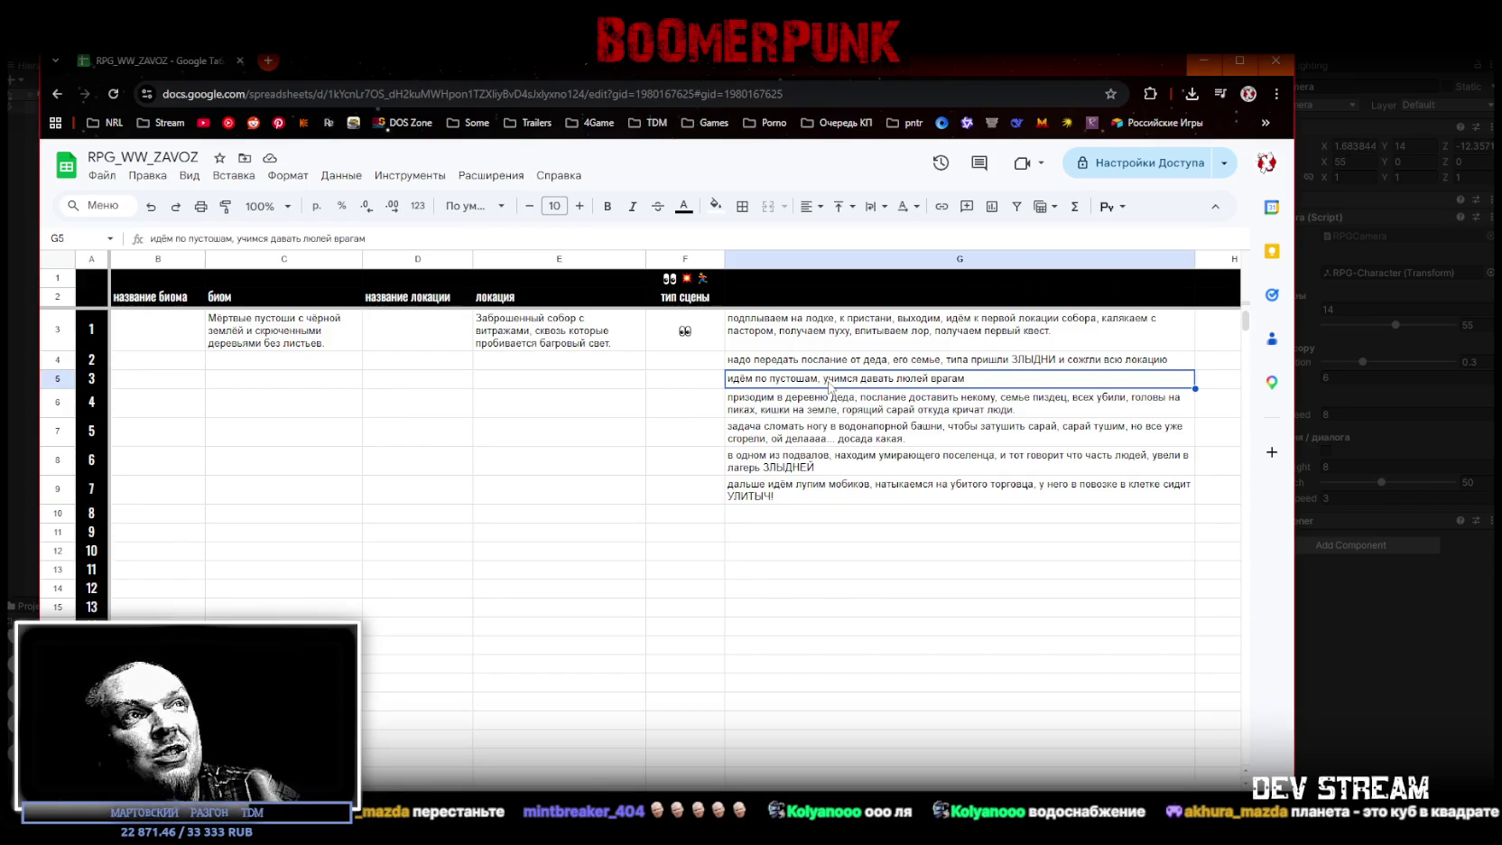
click(1063, 365)
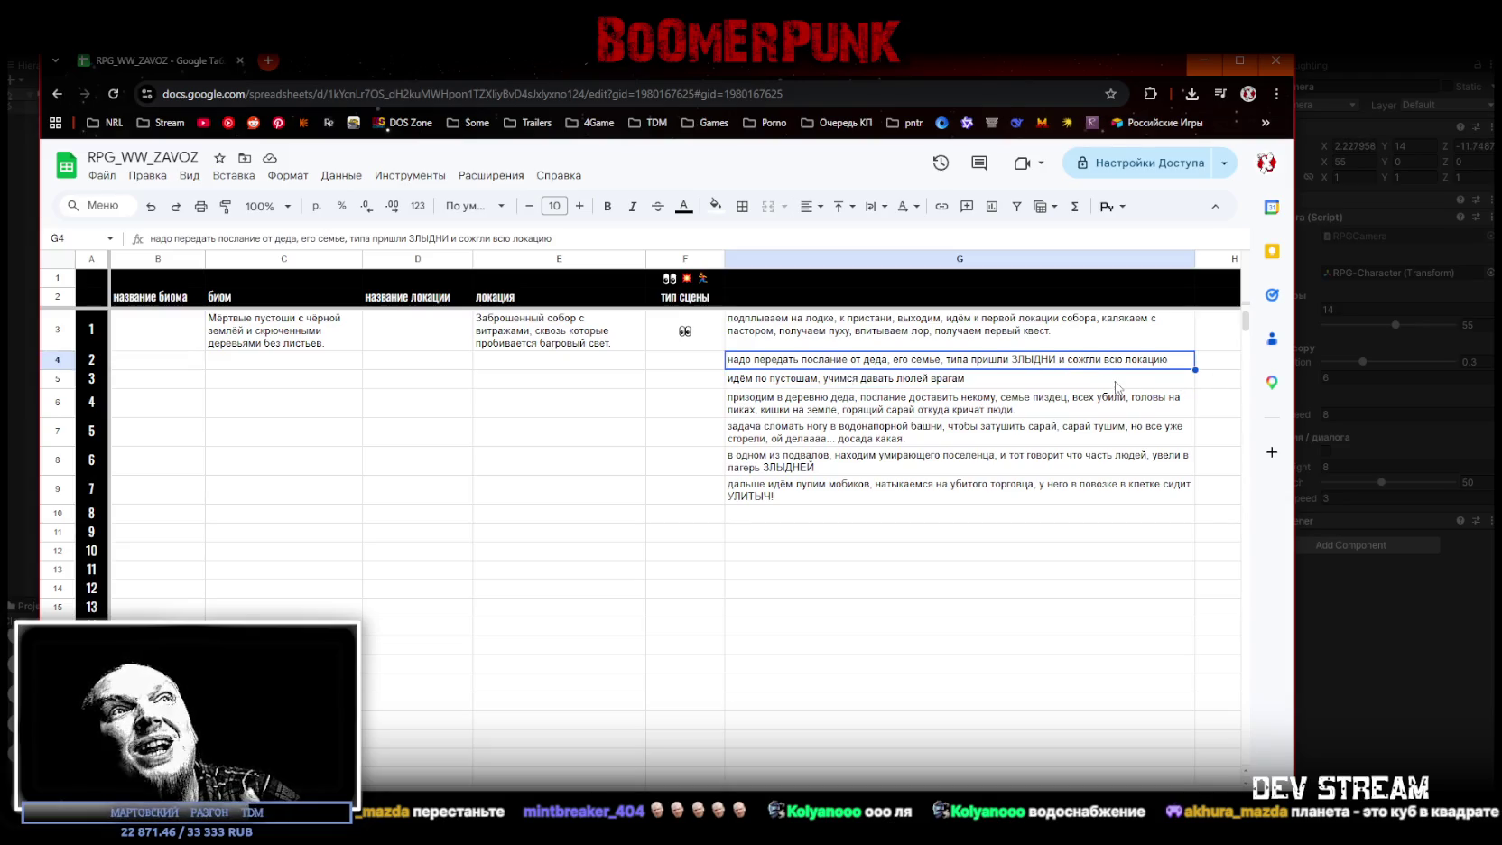
click(931, 403)
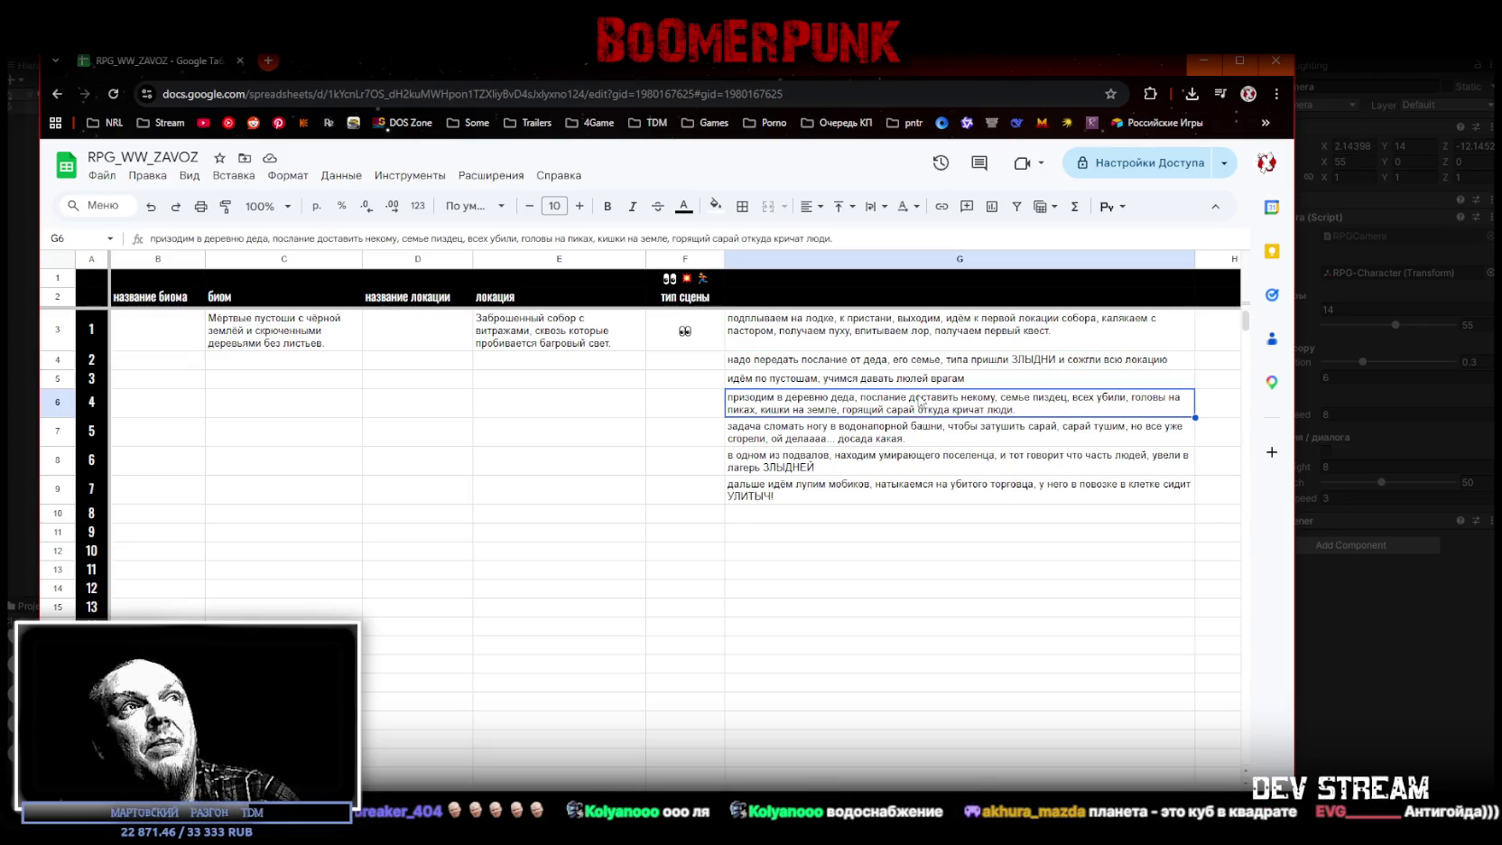
double_click(755, 405)
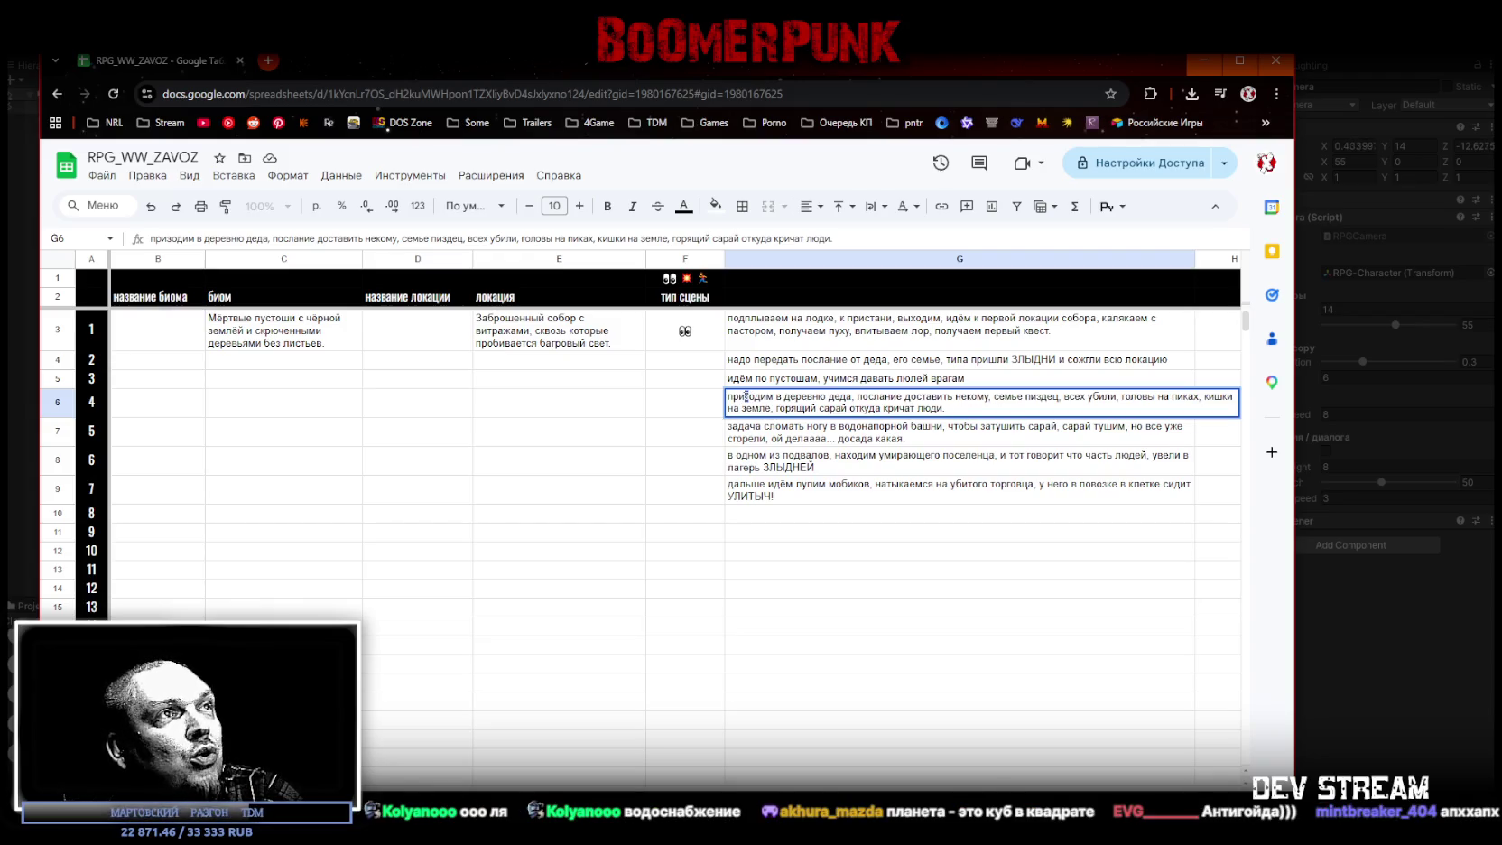
click(745, 397)
key(Delete)
text(х)
click(814, 440)
click(838, 415)
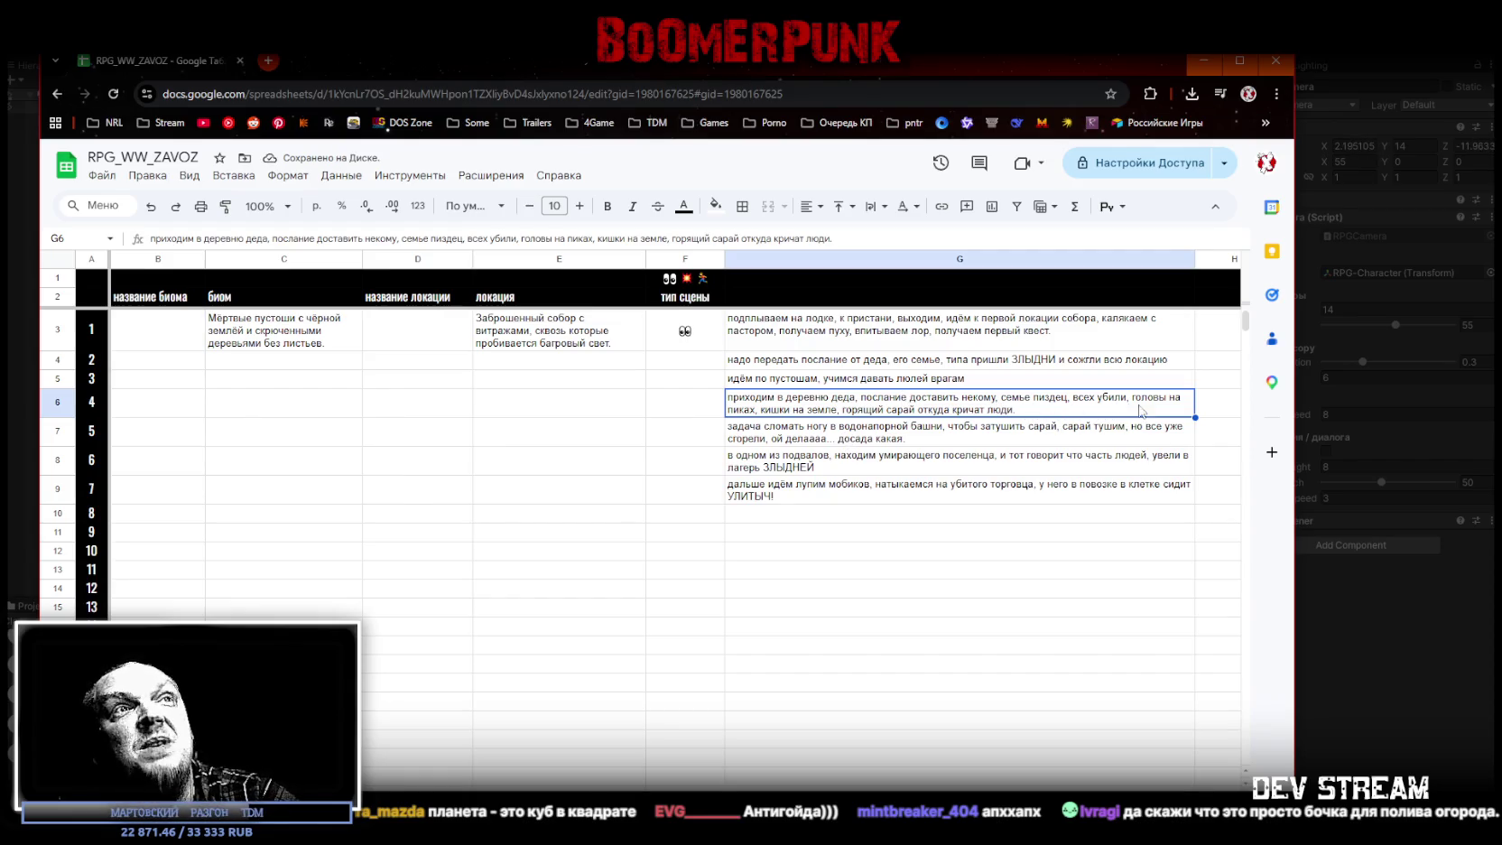
click(899, 442)
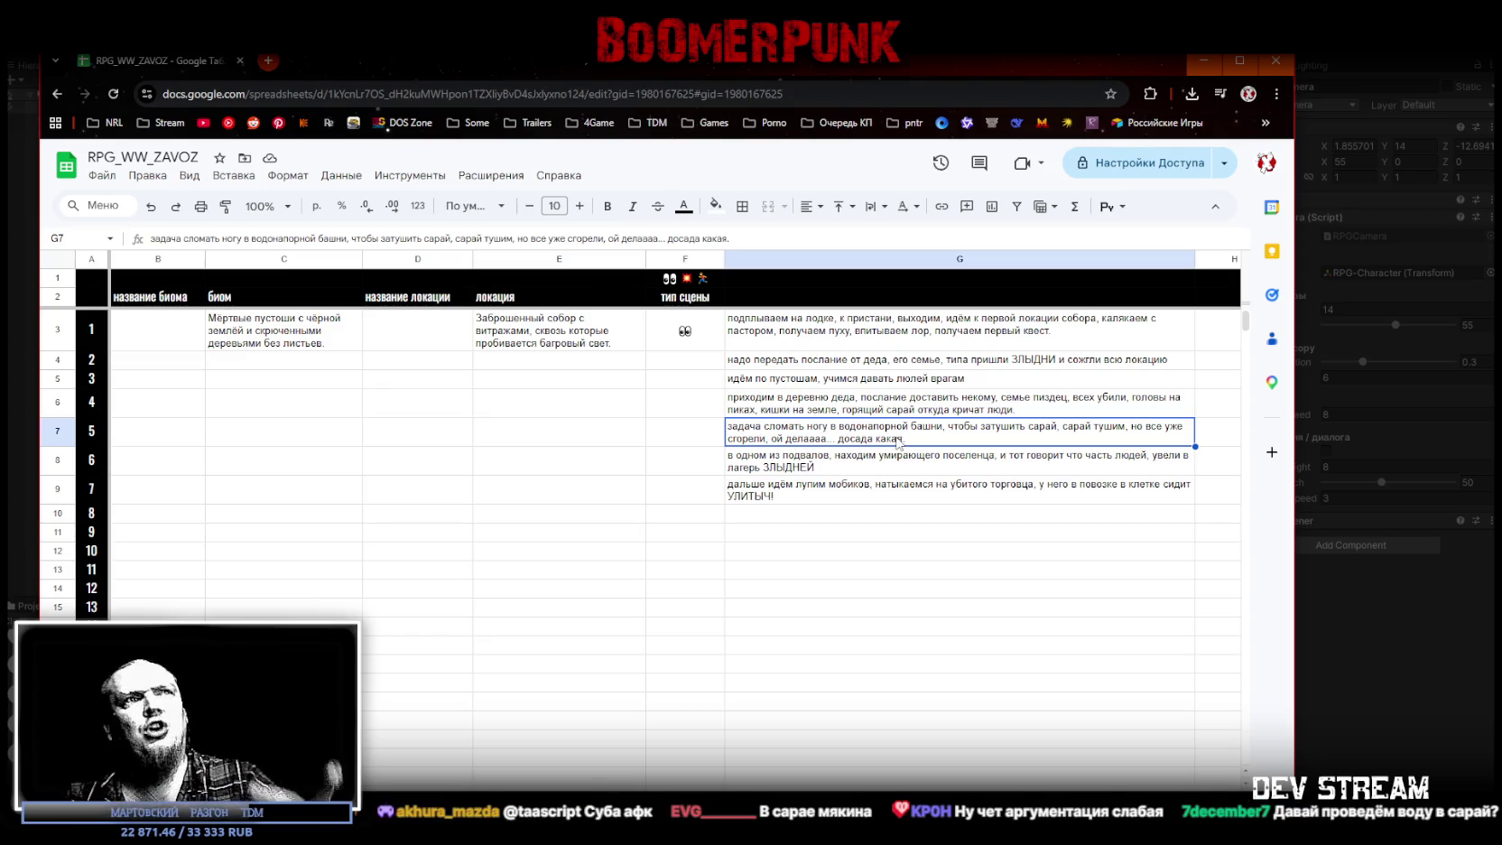
click(913, 464)
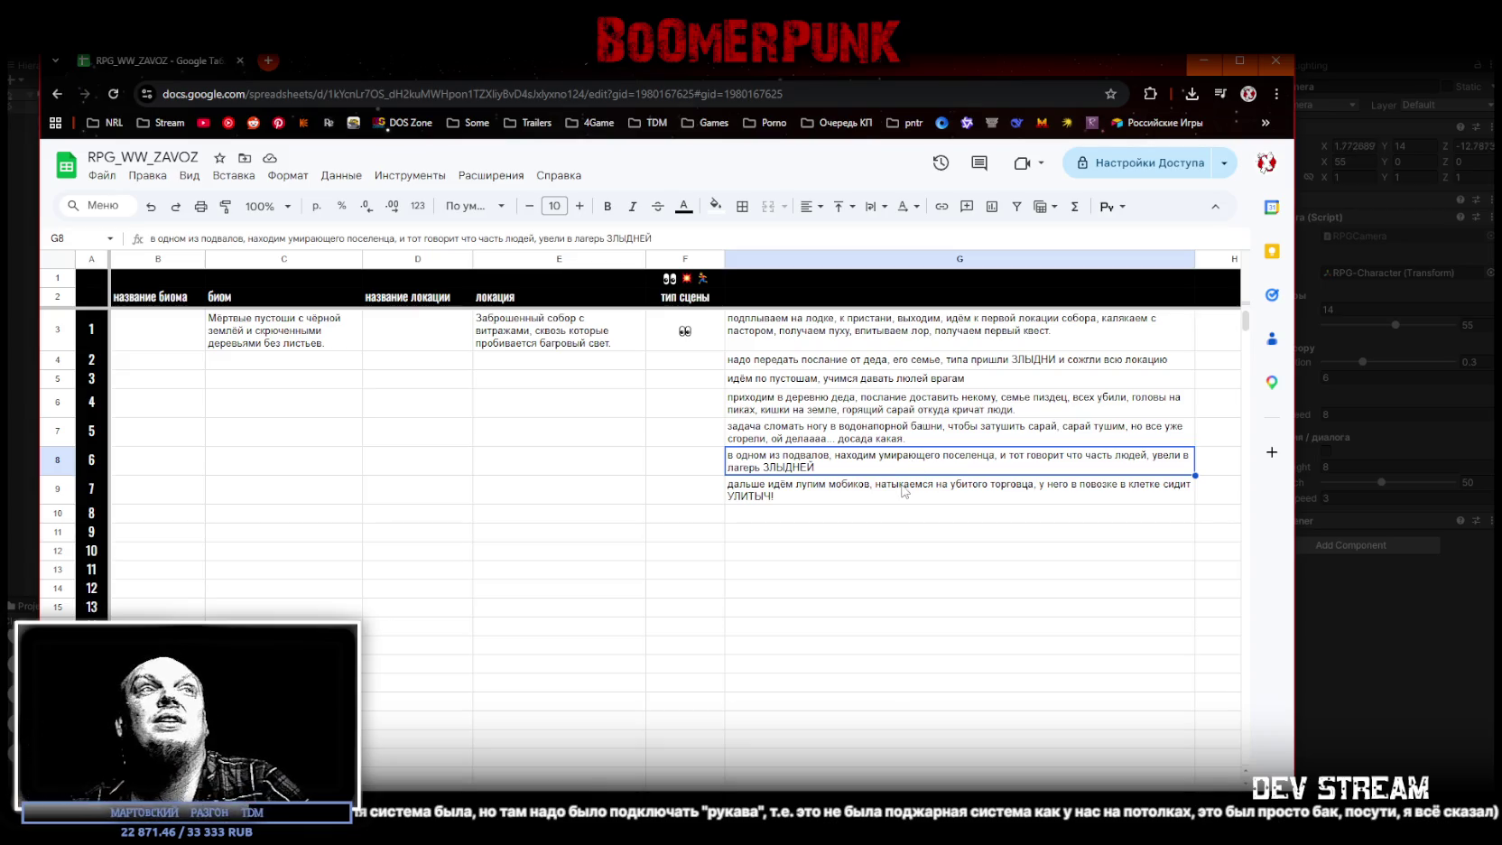
click(902, 493)
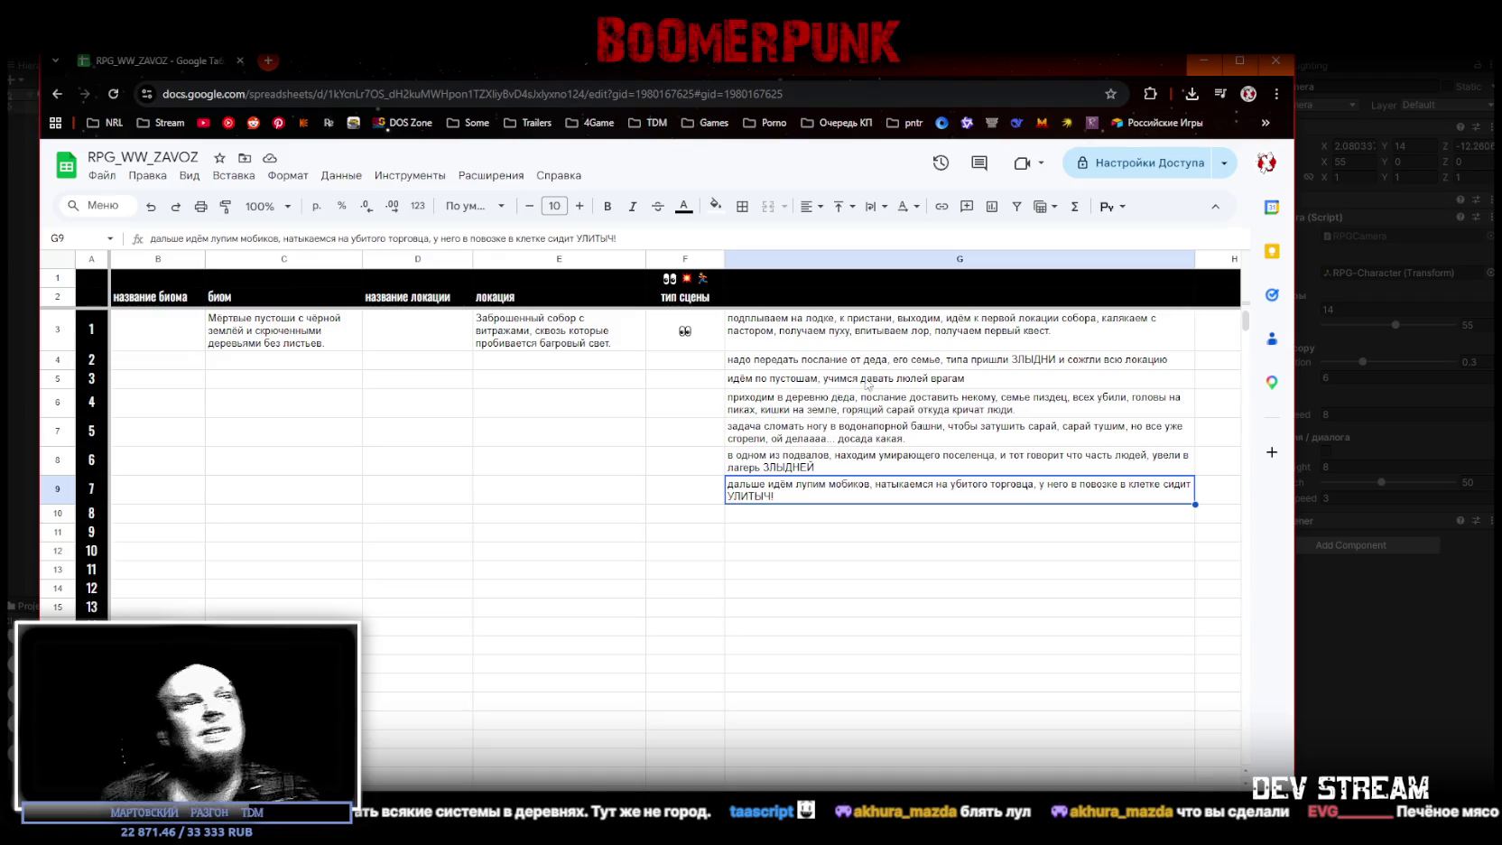
click(815, 514)
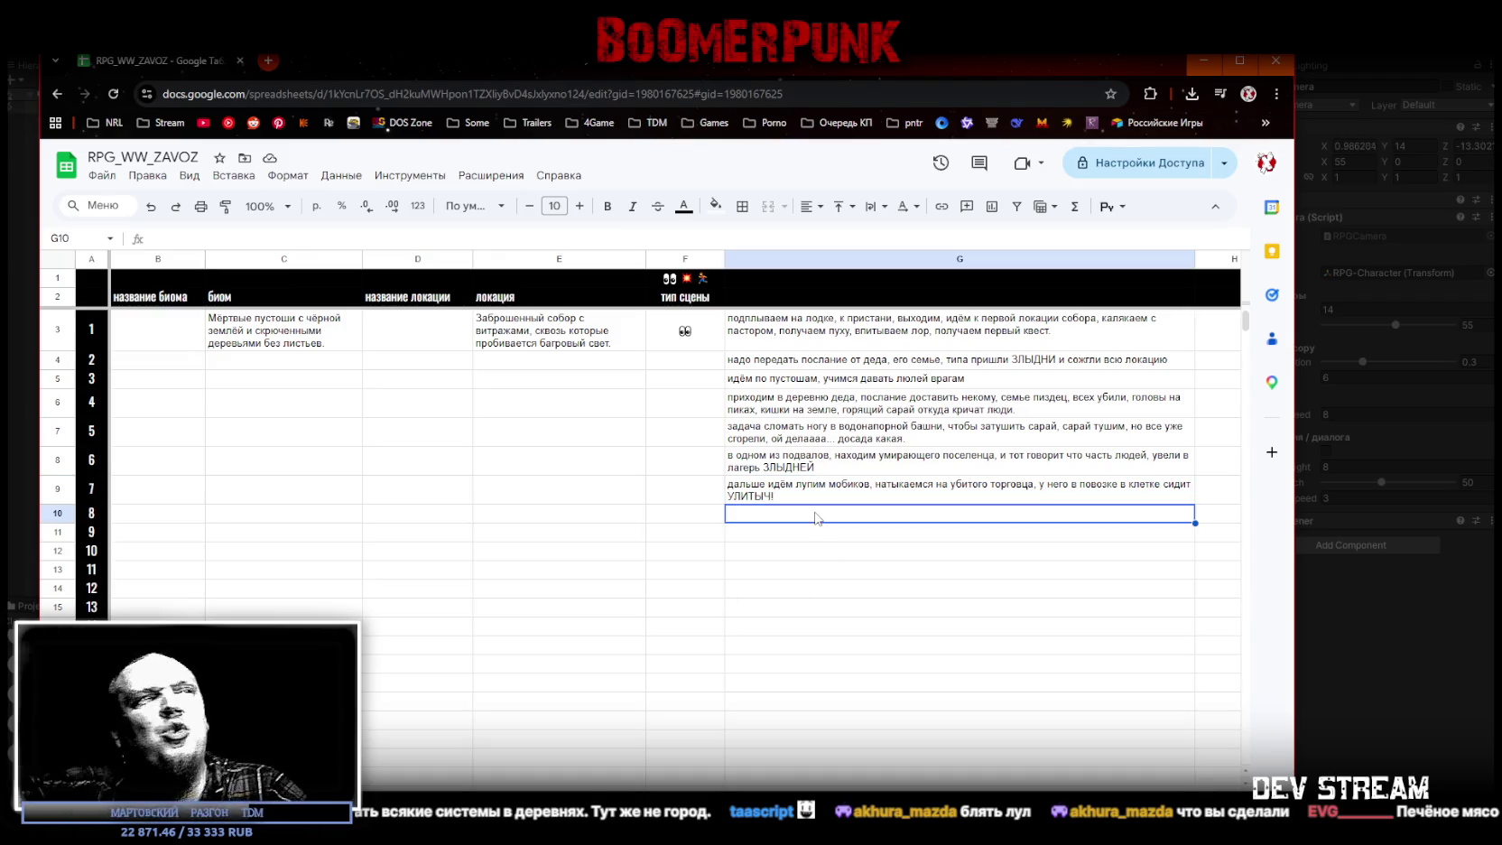
key(Up)
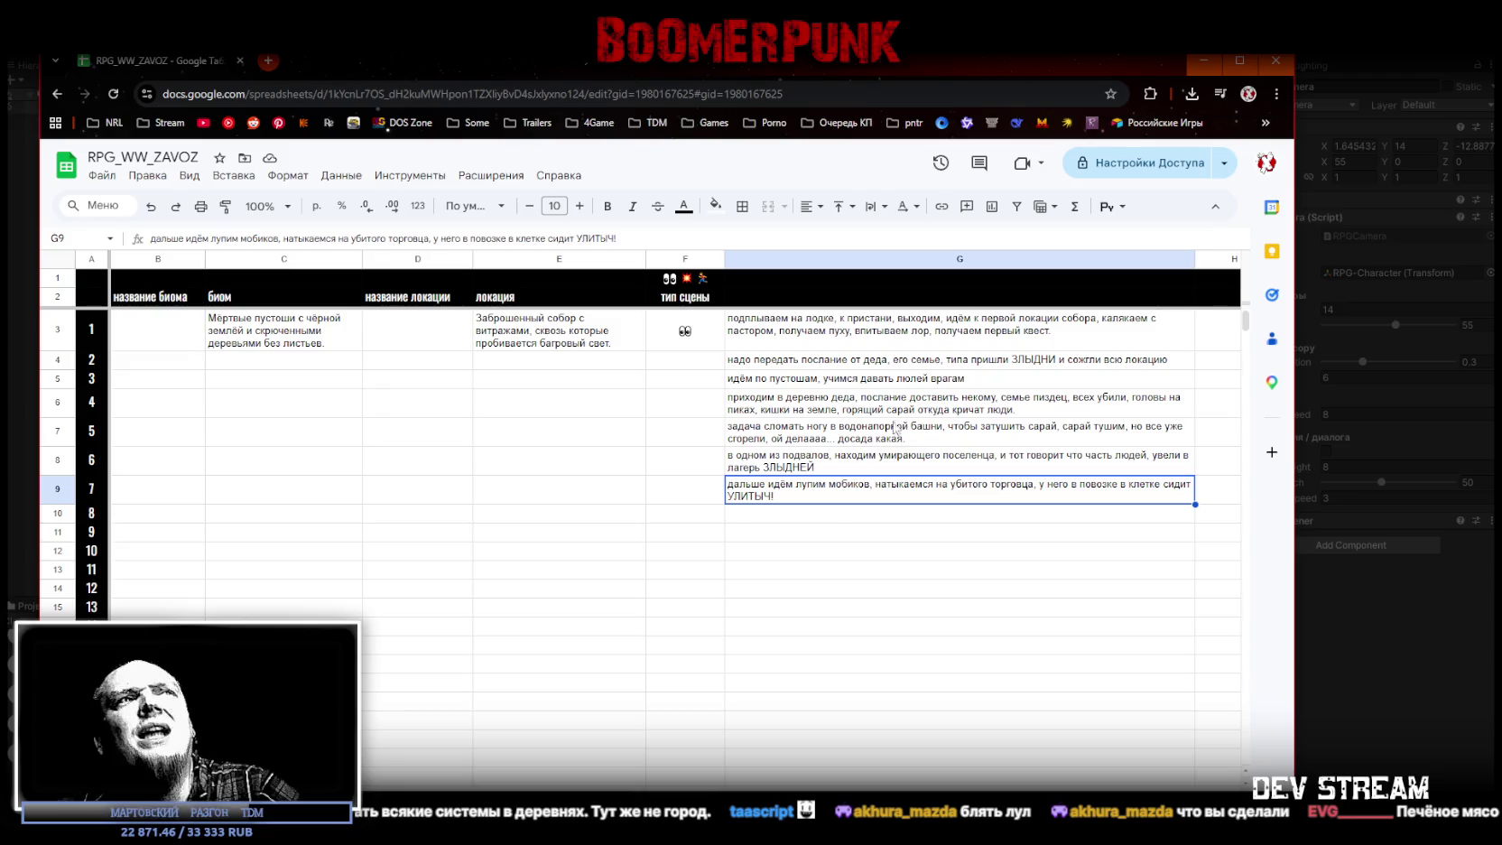
click(812, 519)
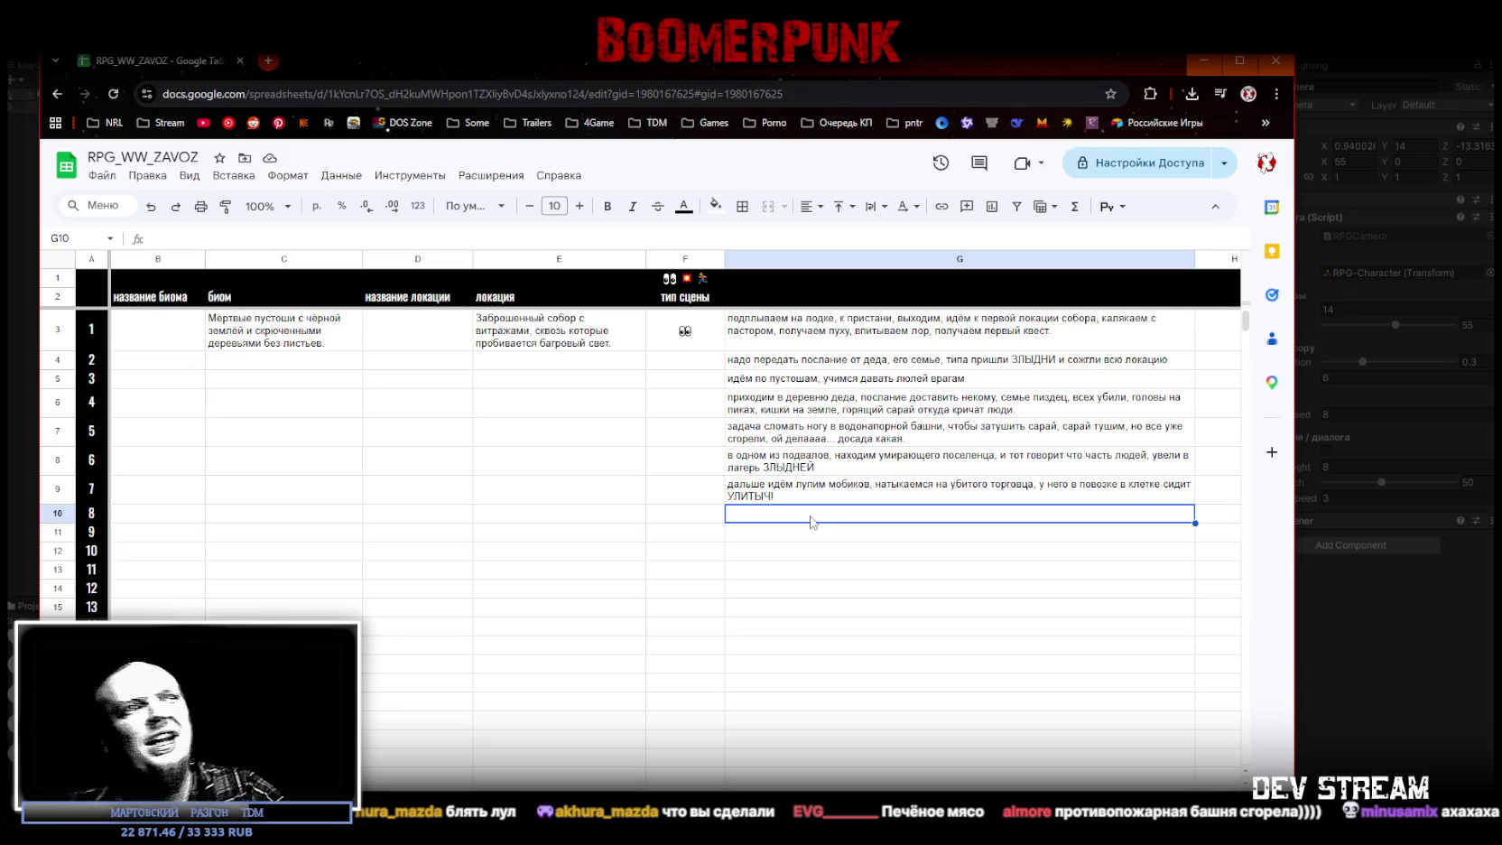
shift+click(816, 531)
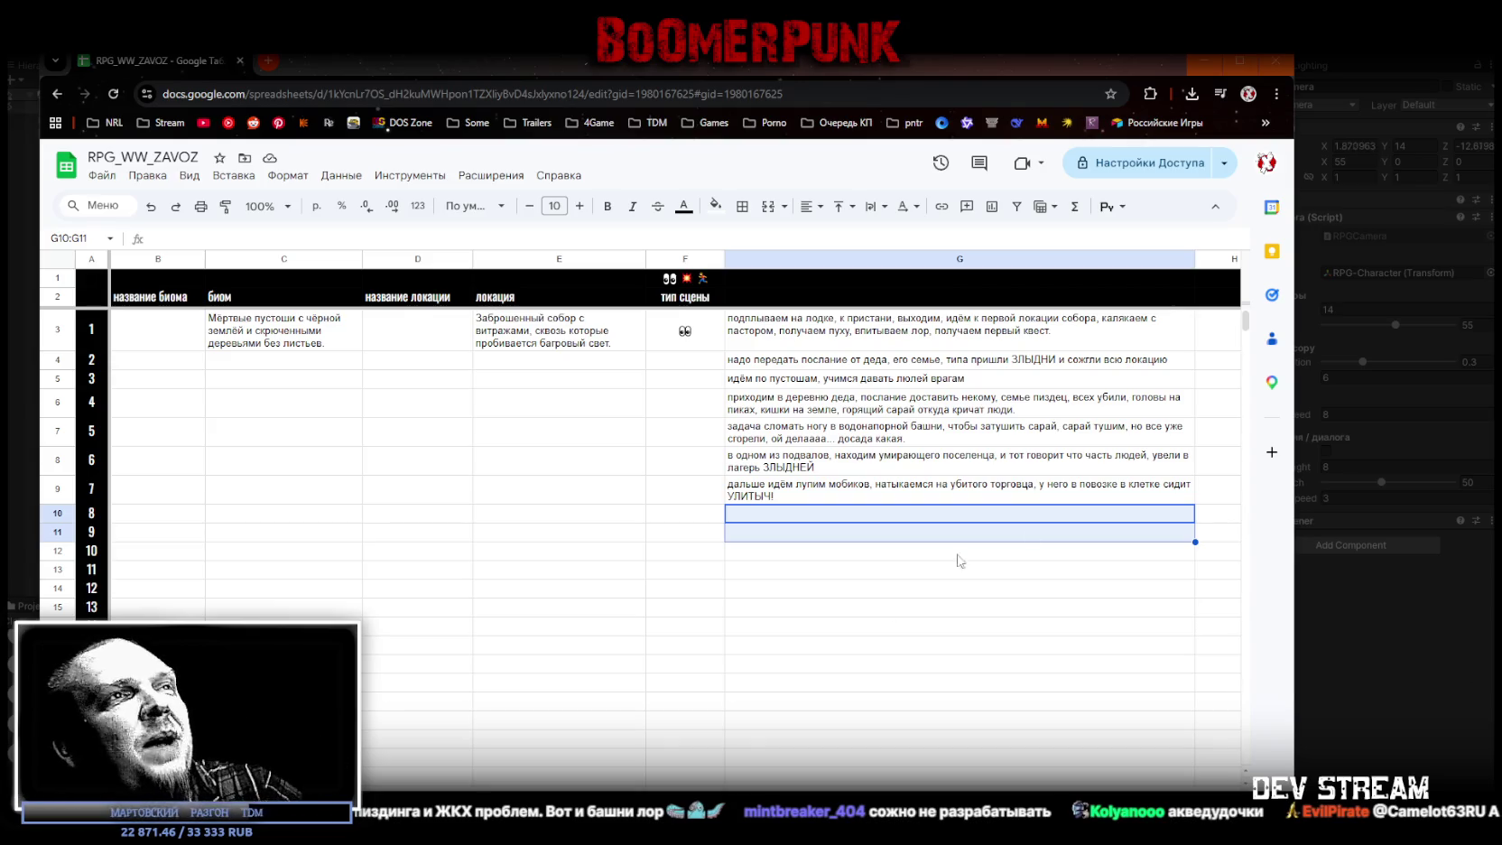
click(817, 518)
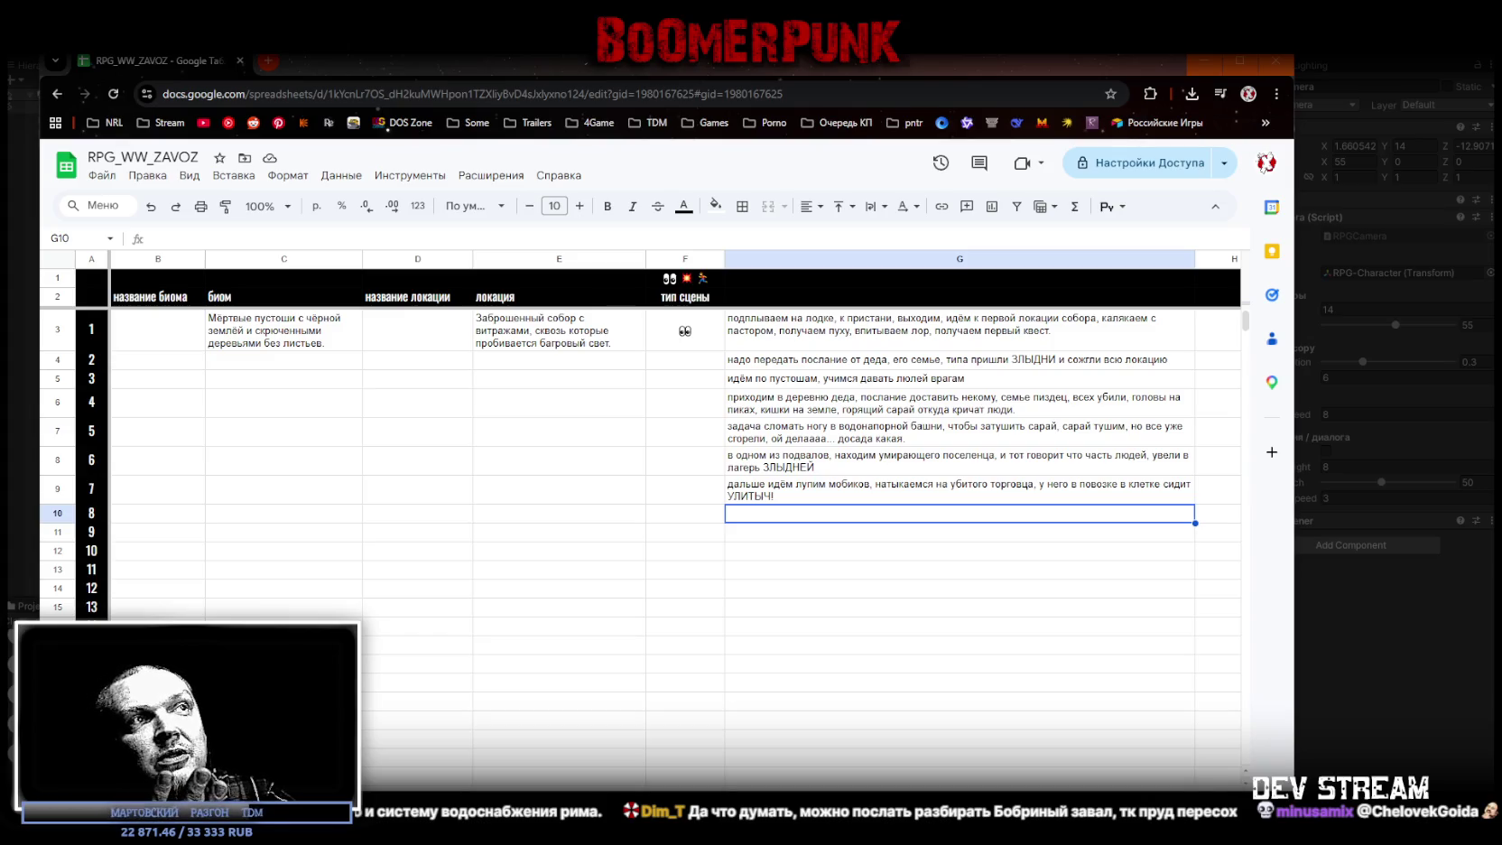
click(879, 388)
click(868, 411)
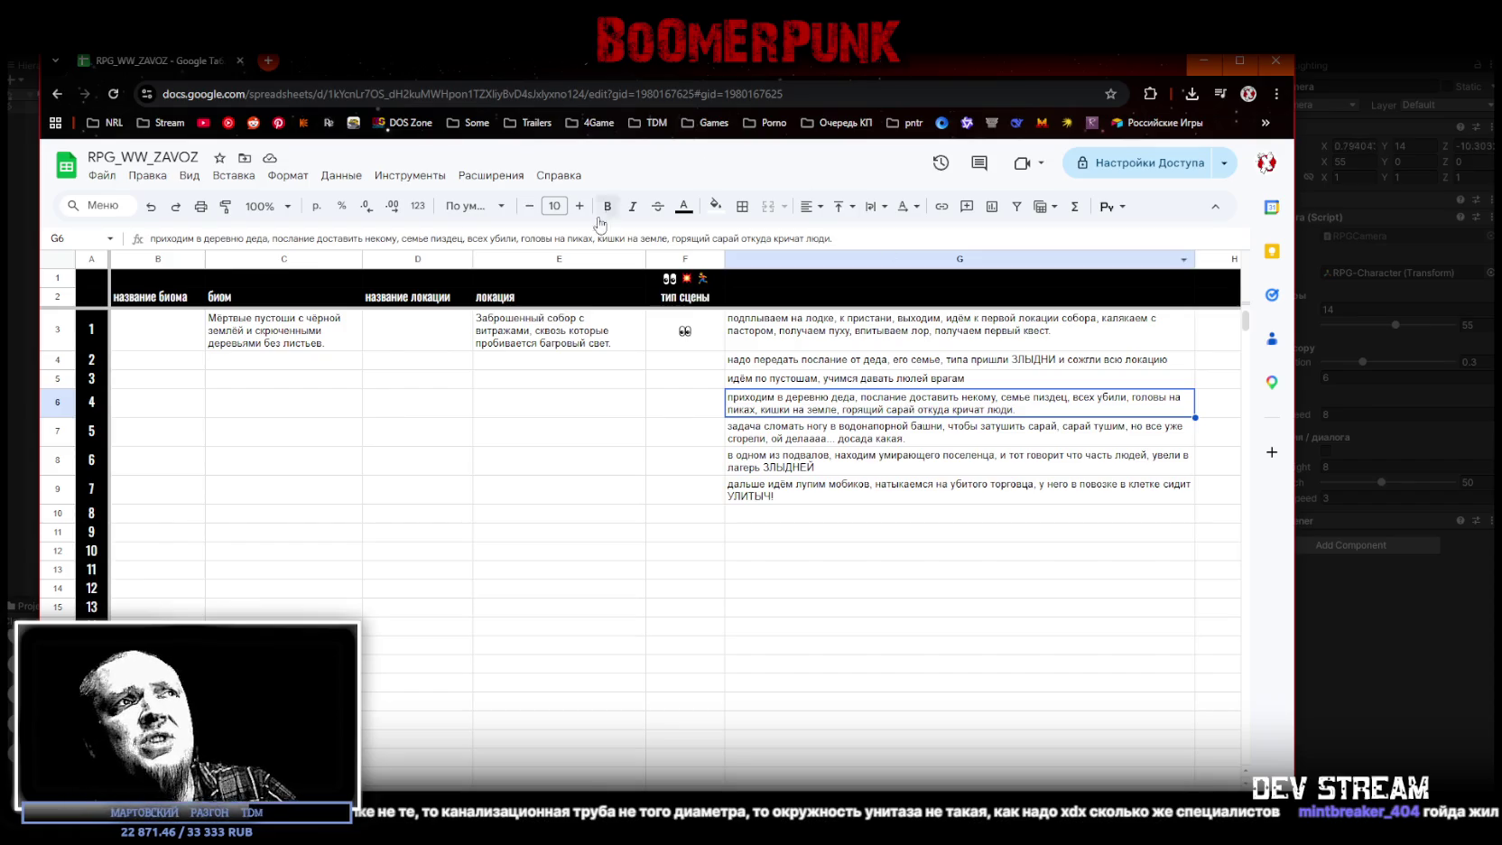
click(823, 516)
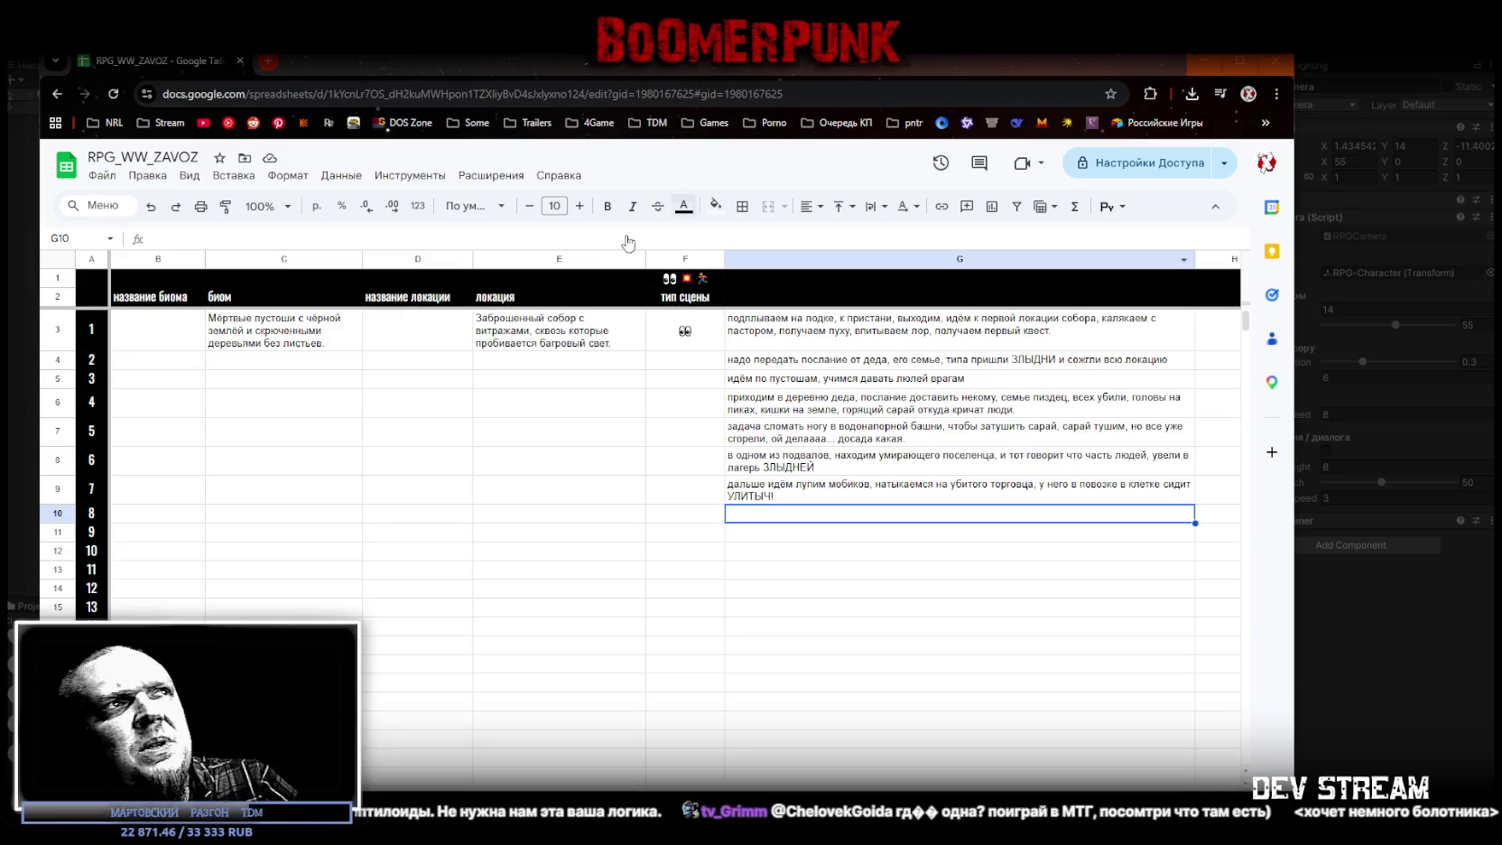
Step: Return focus to the sheet at G10, then switch back to the running Unity game
click(817, 506)
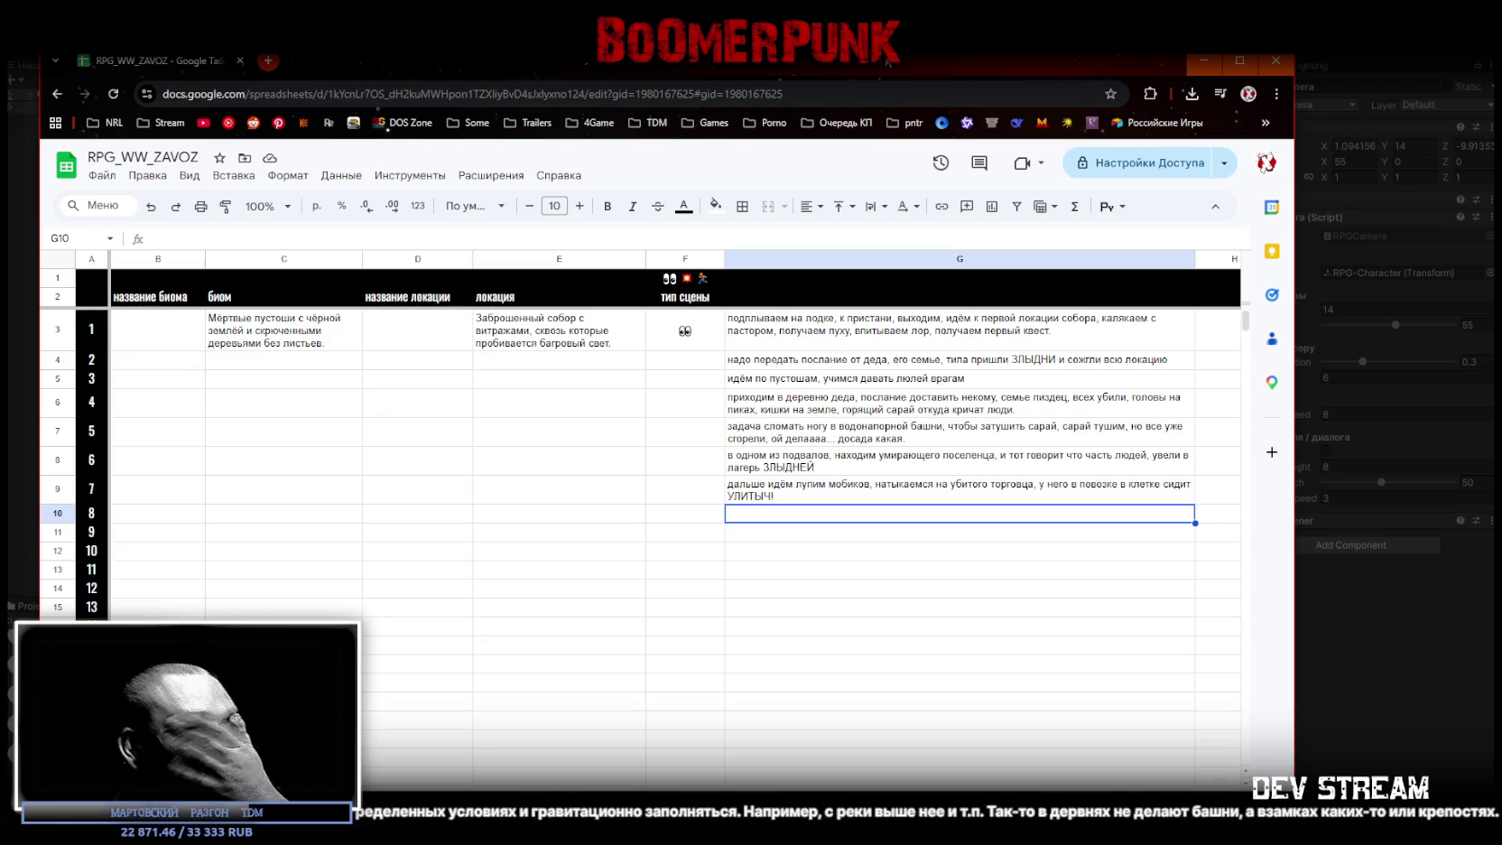
key(alt+Tab)
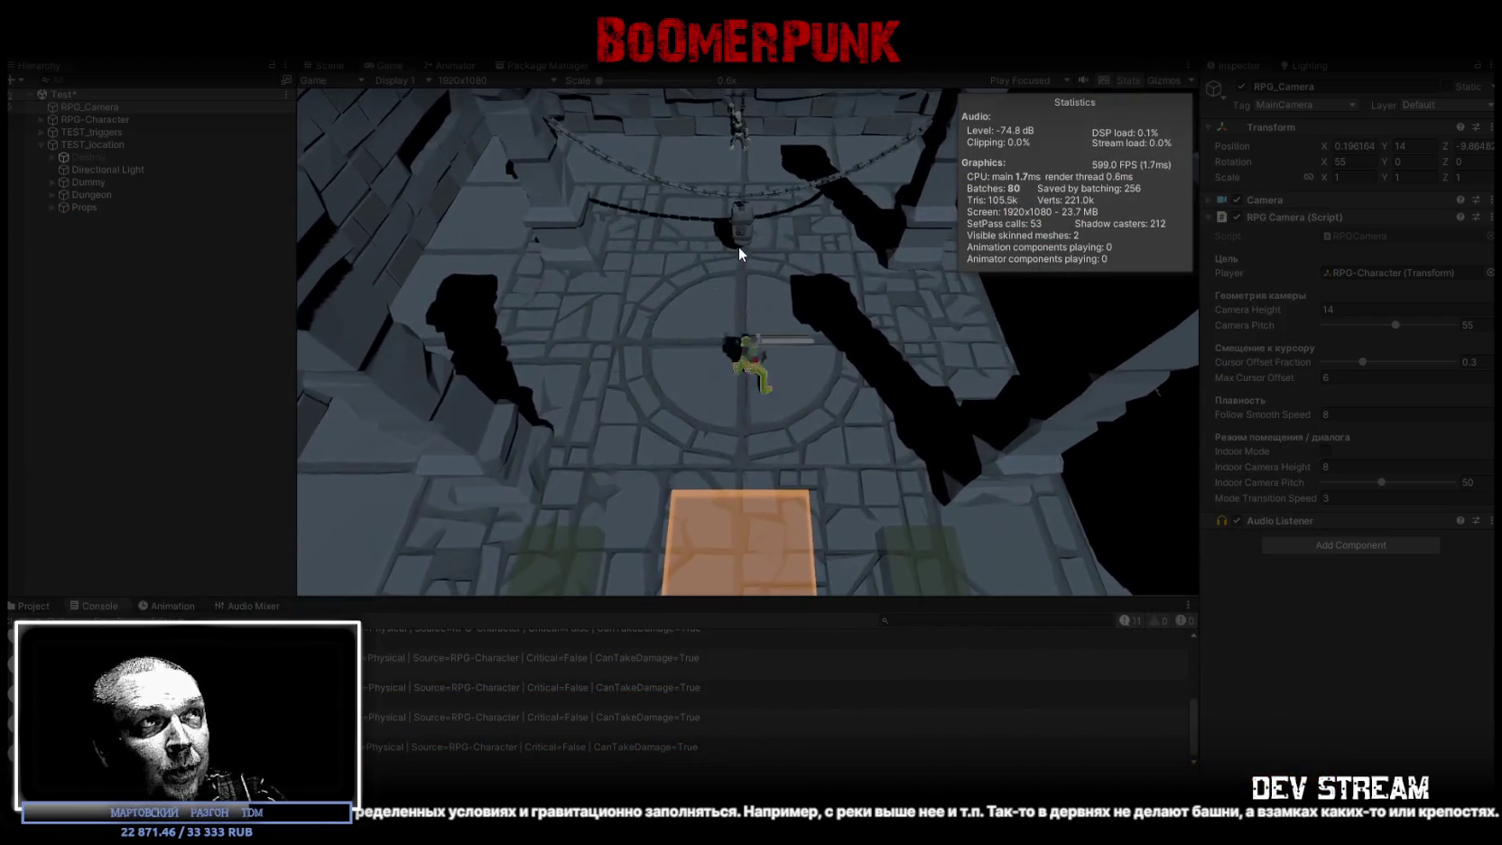
click(739, 240)
key(w)
key(w)
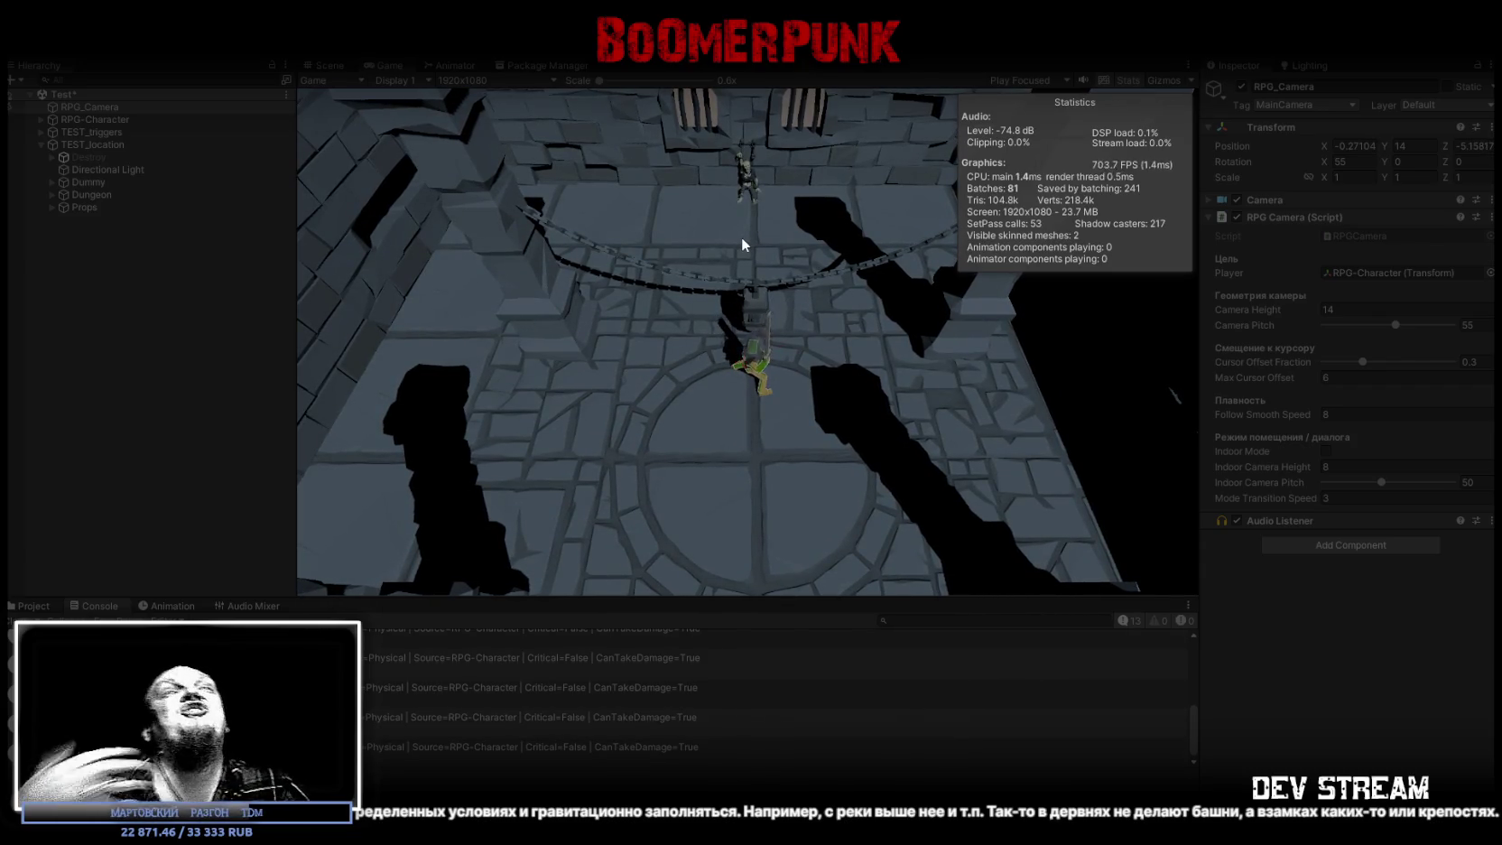
click(732, 208)
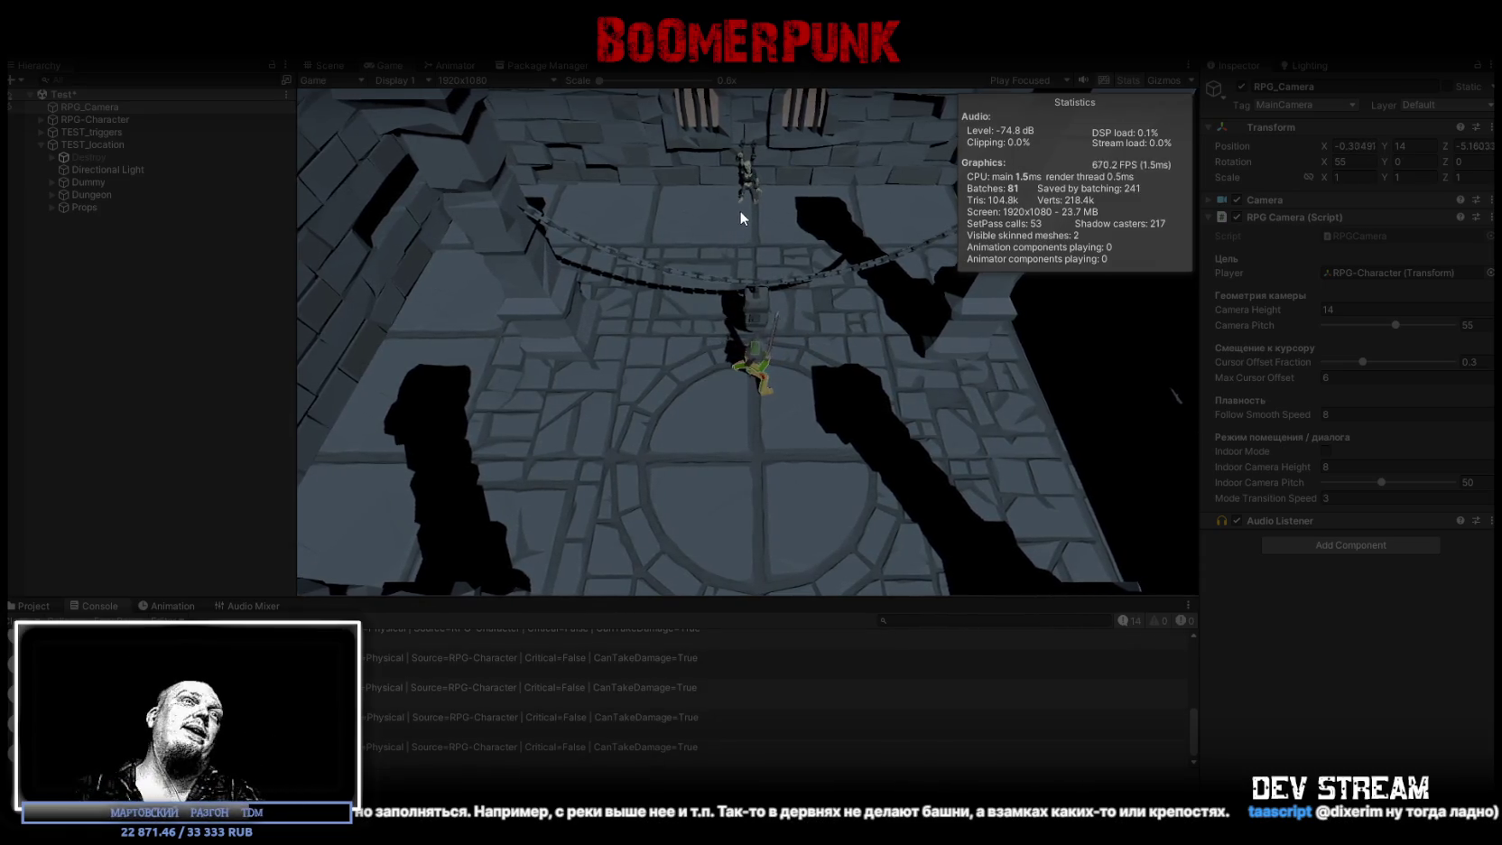
click(739, 211)
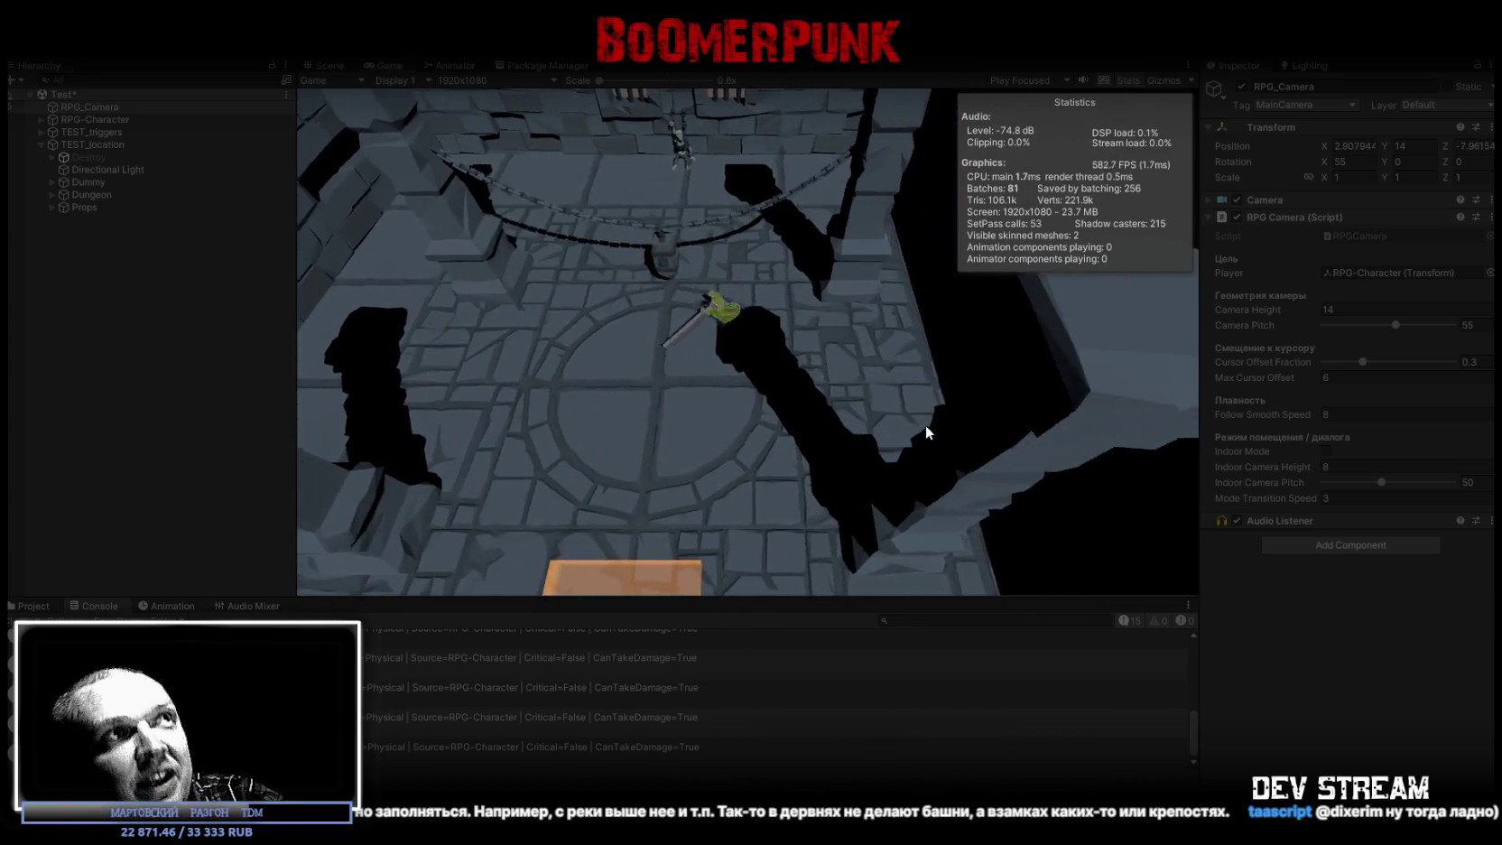
key(a)
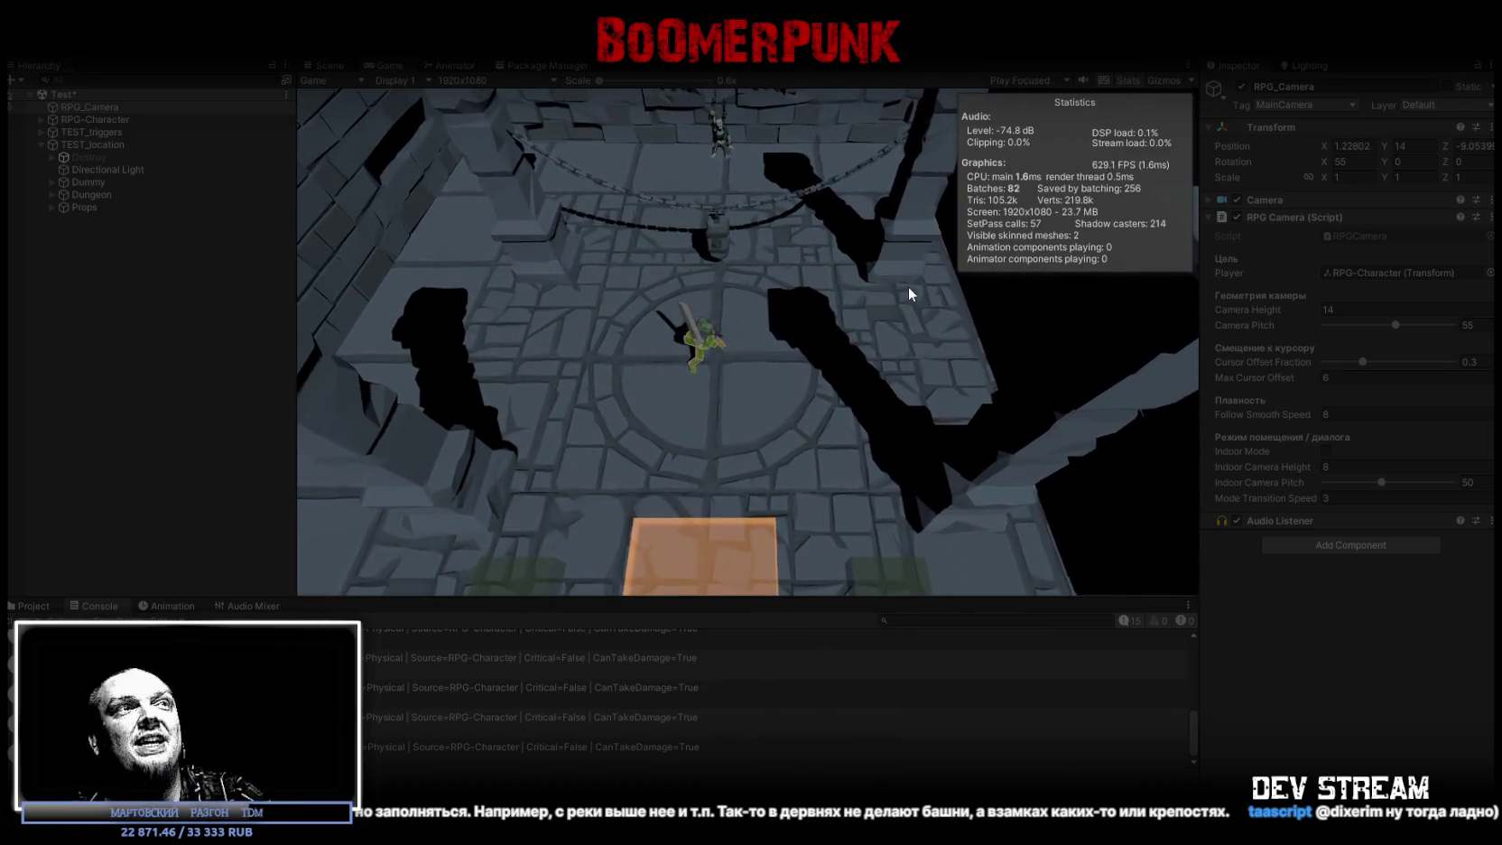
click(582, 165)
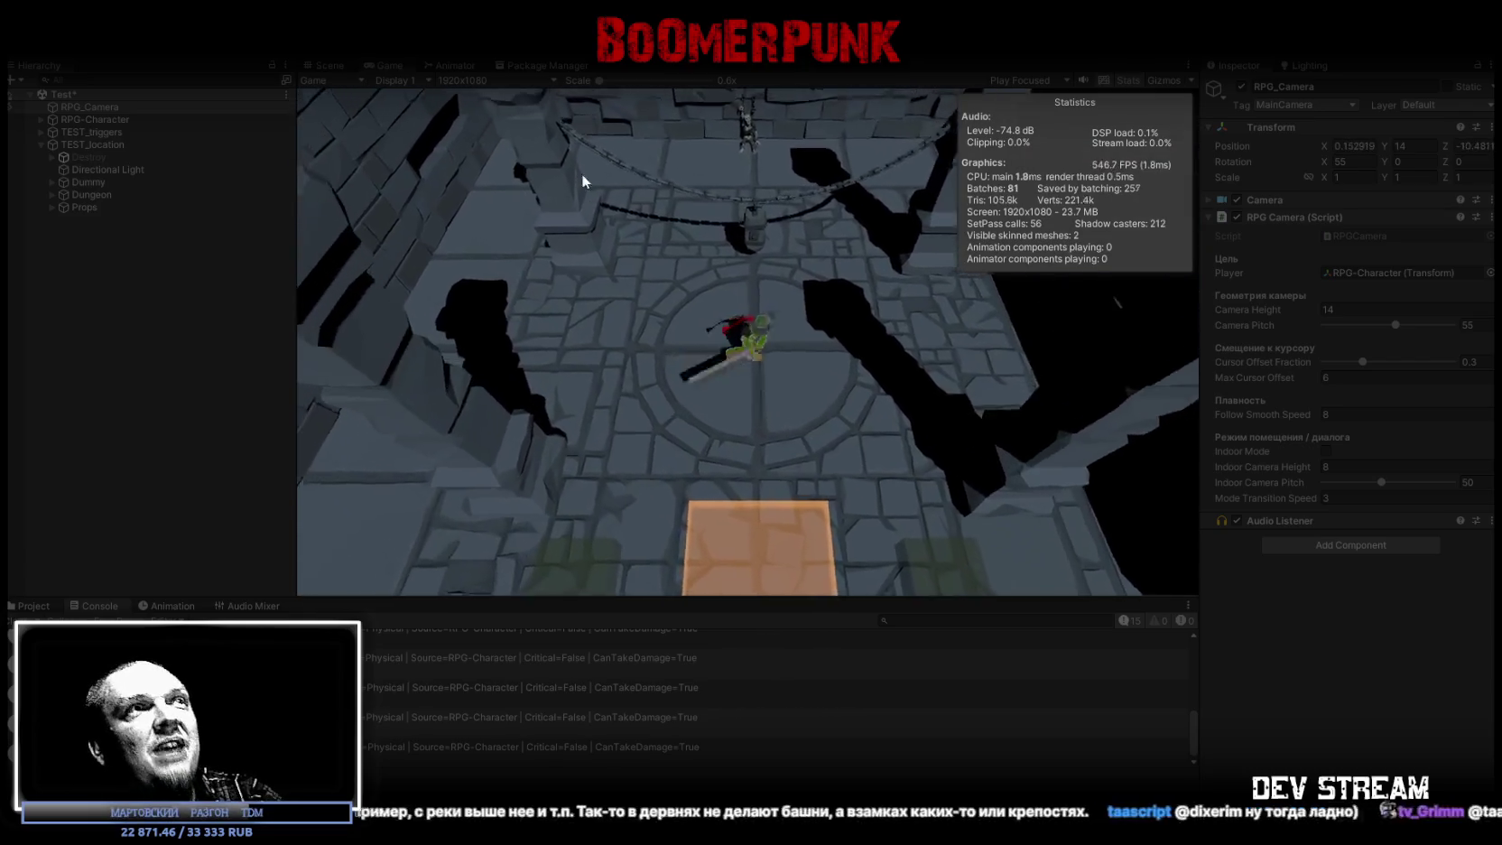
key(w)
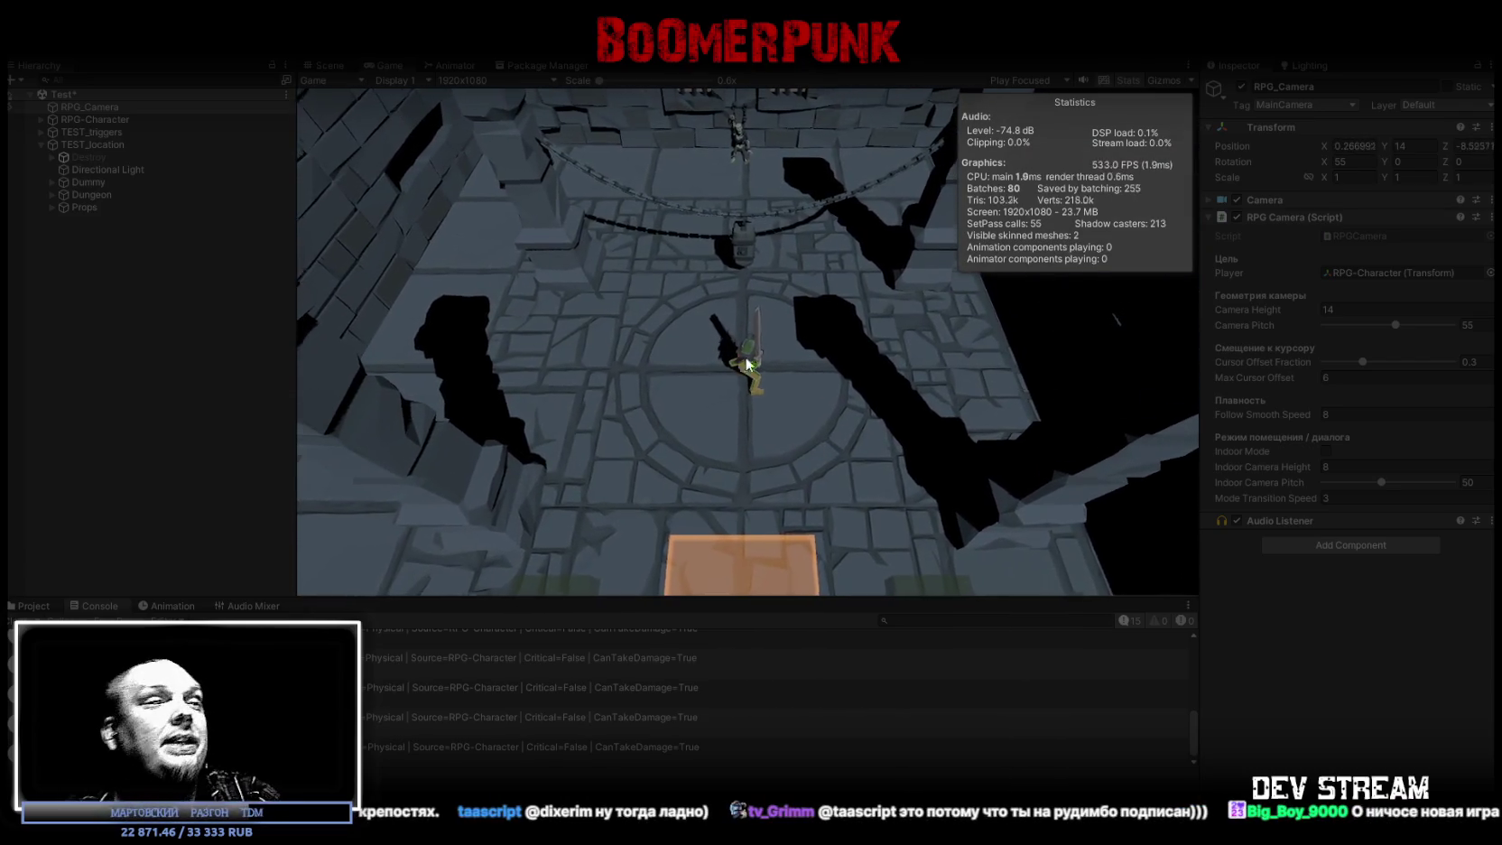
key(s)
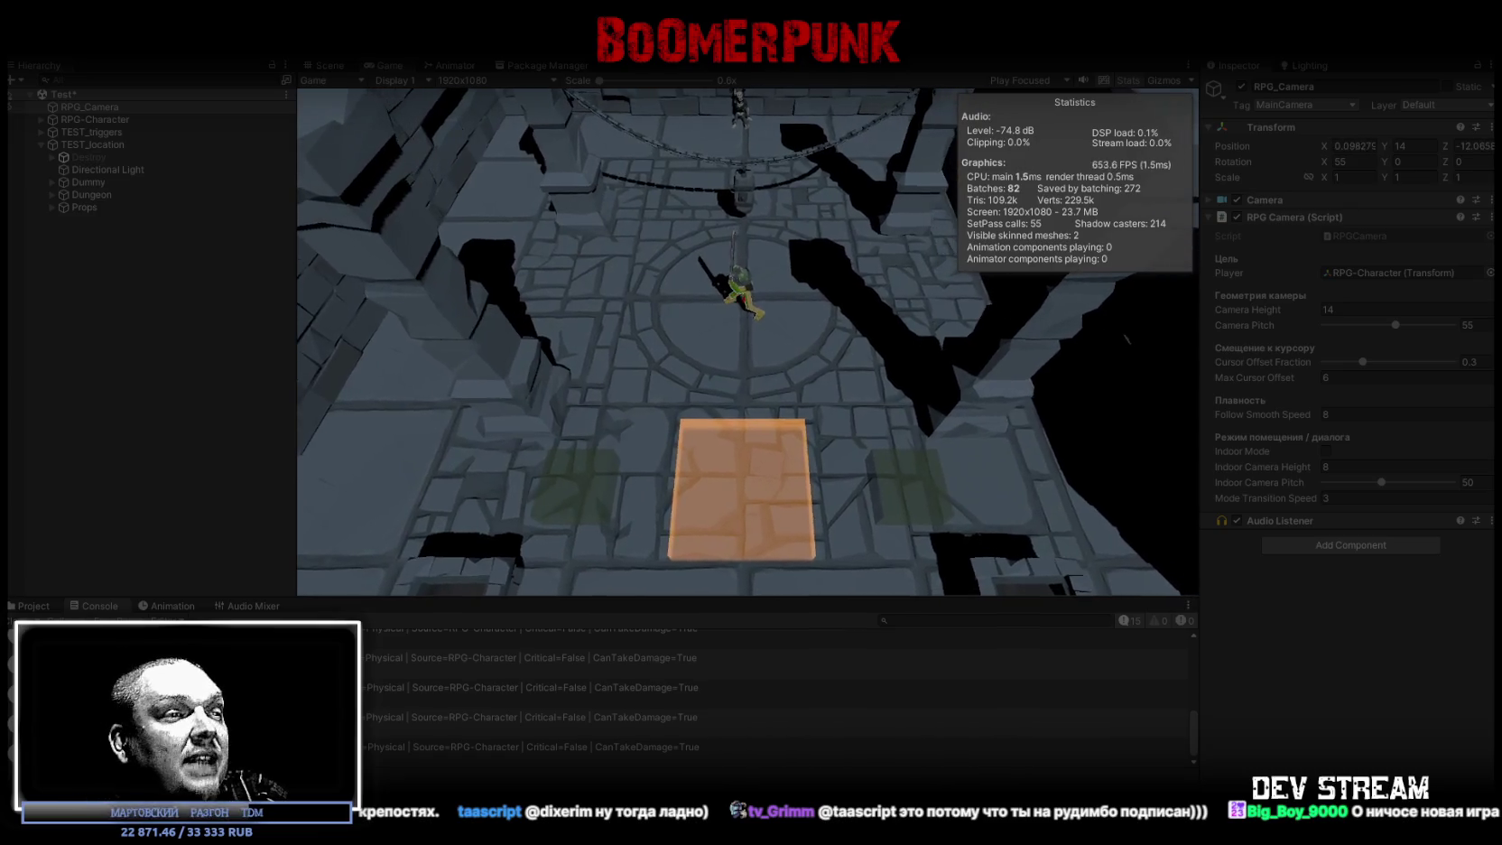
click(805, 782)
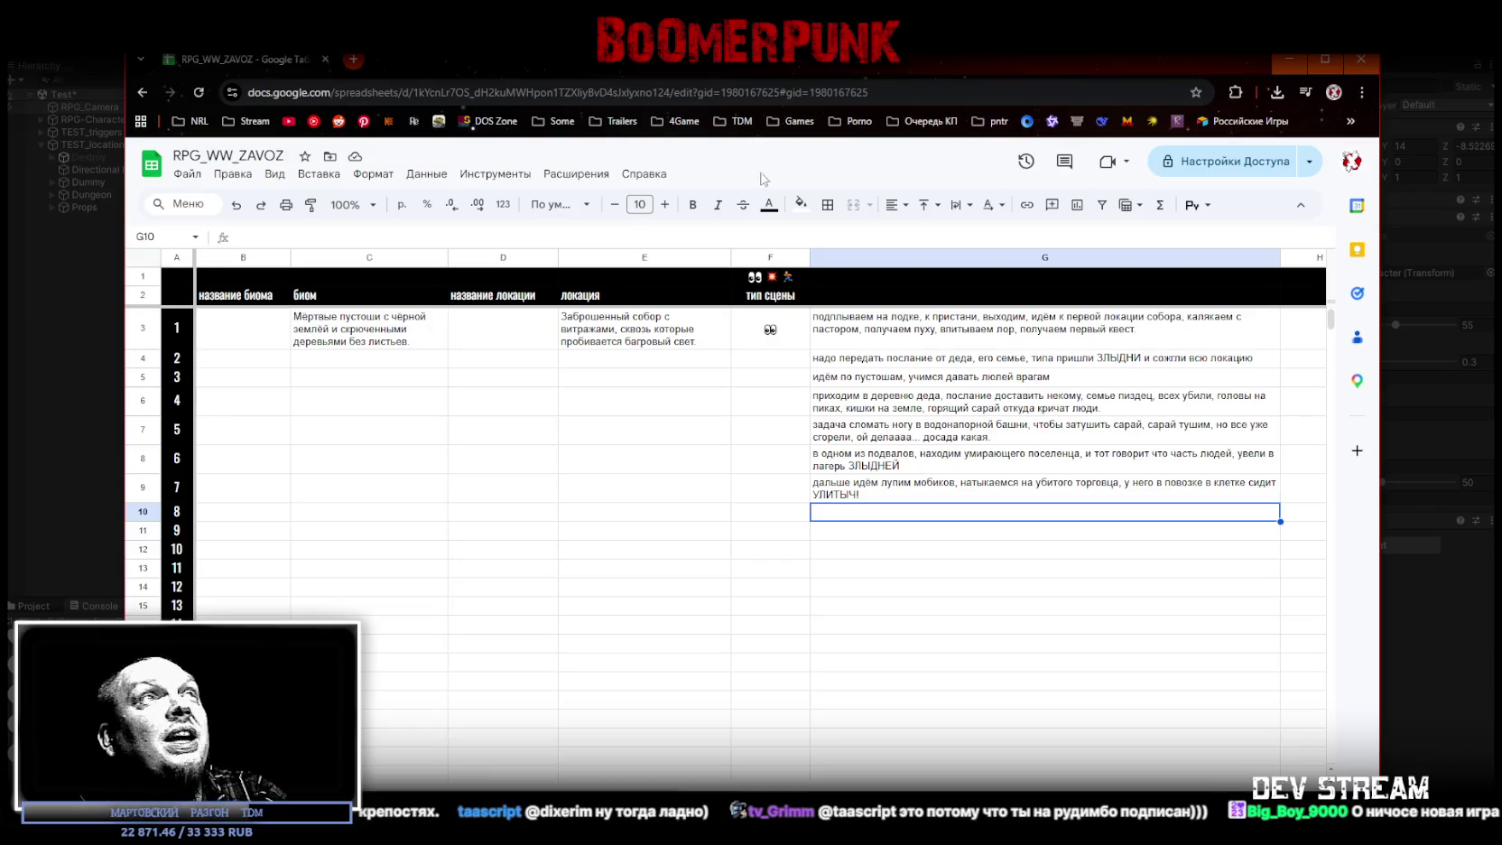
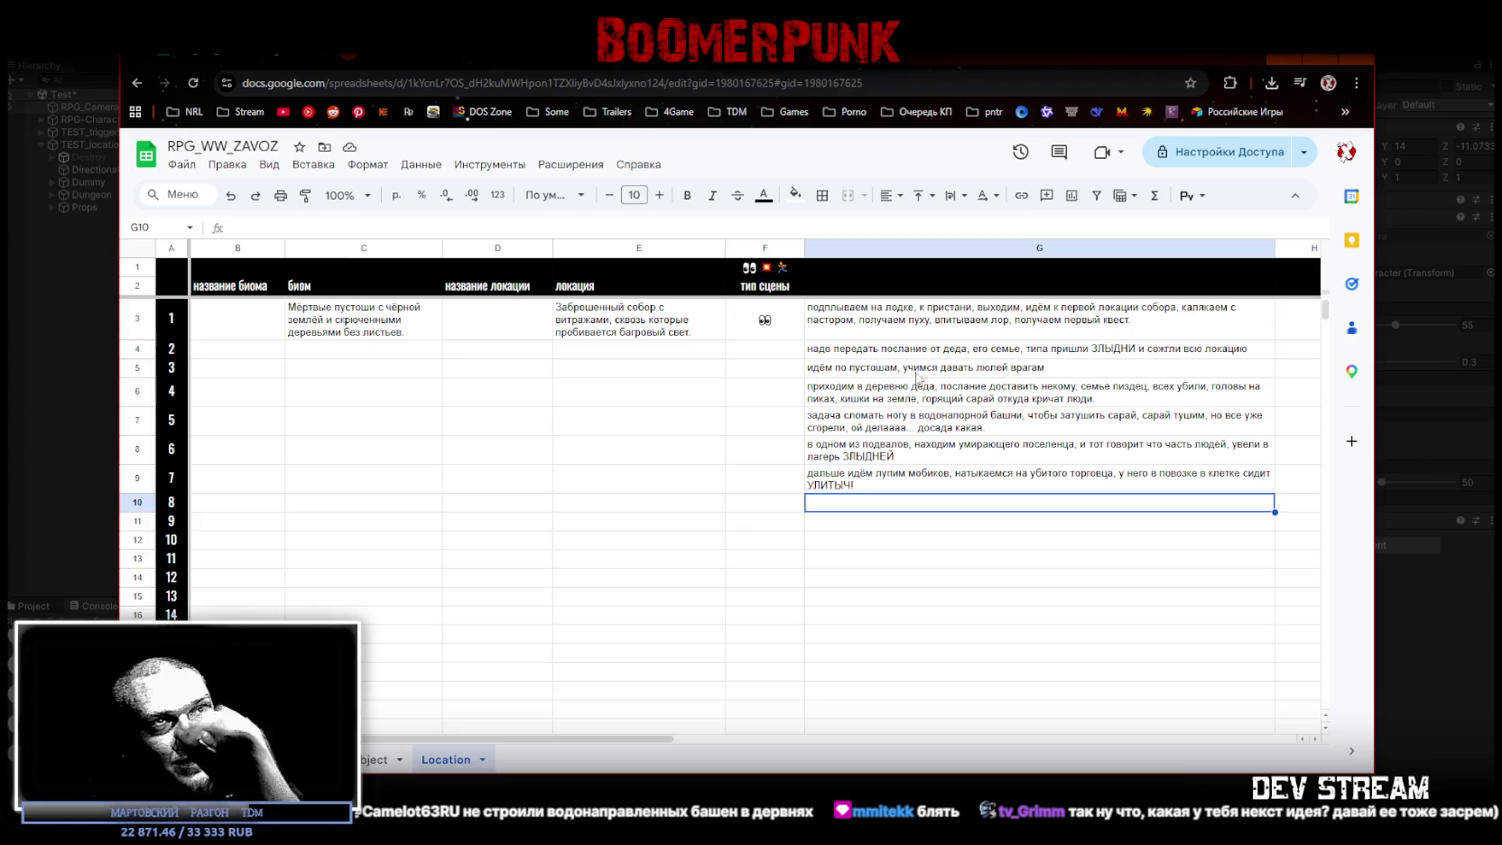
Step: Review the story beats in cells G8 and G9, then switch back to the running Unity game
click(967, 481)
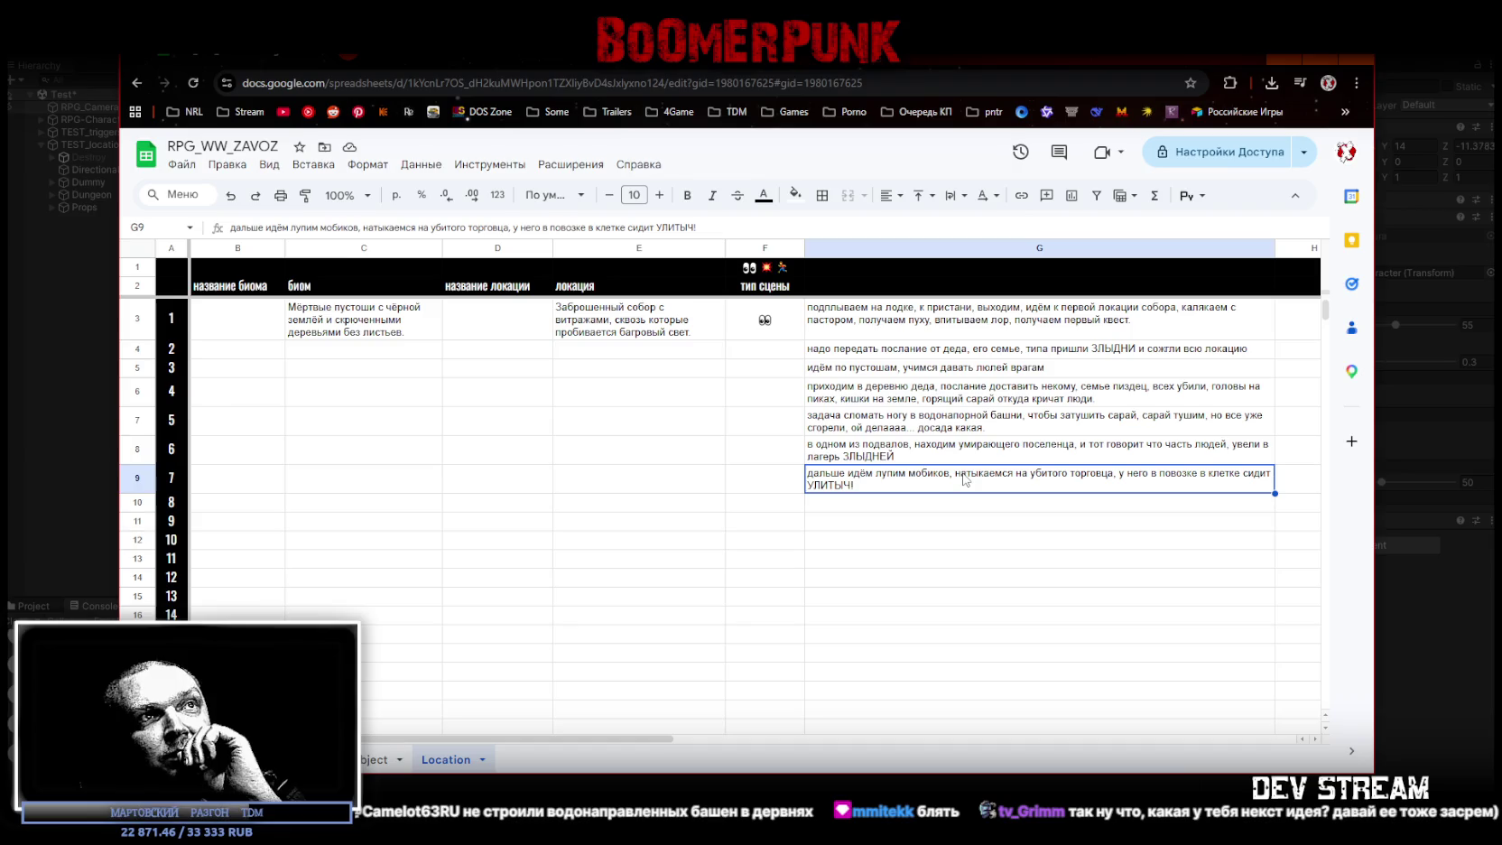
click(976, 456)
click(979, 485)
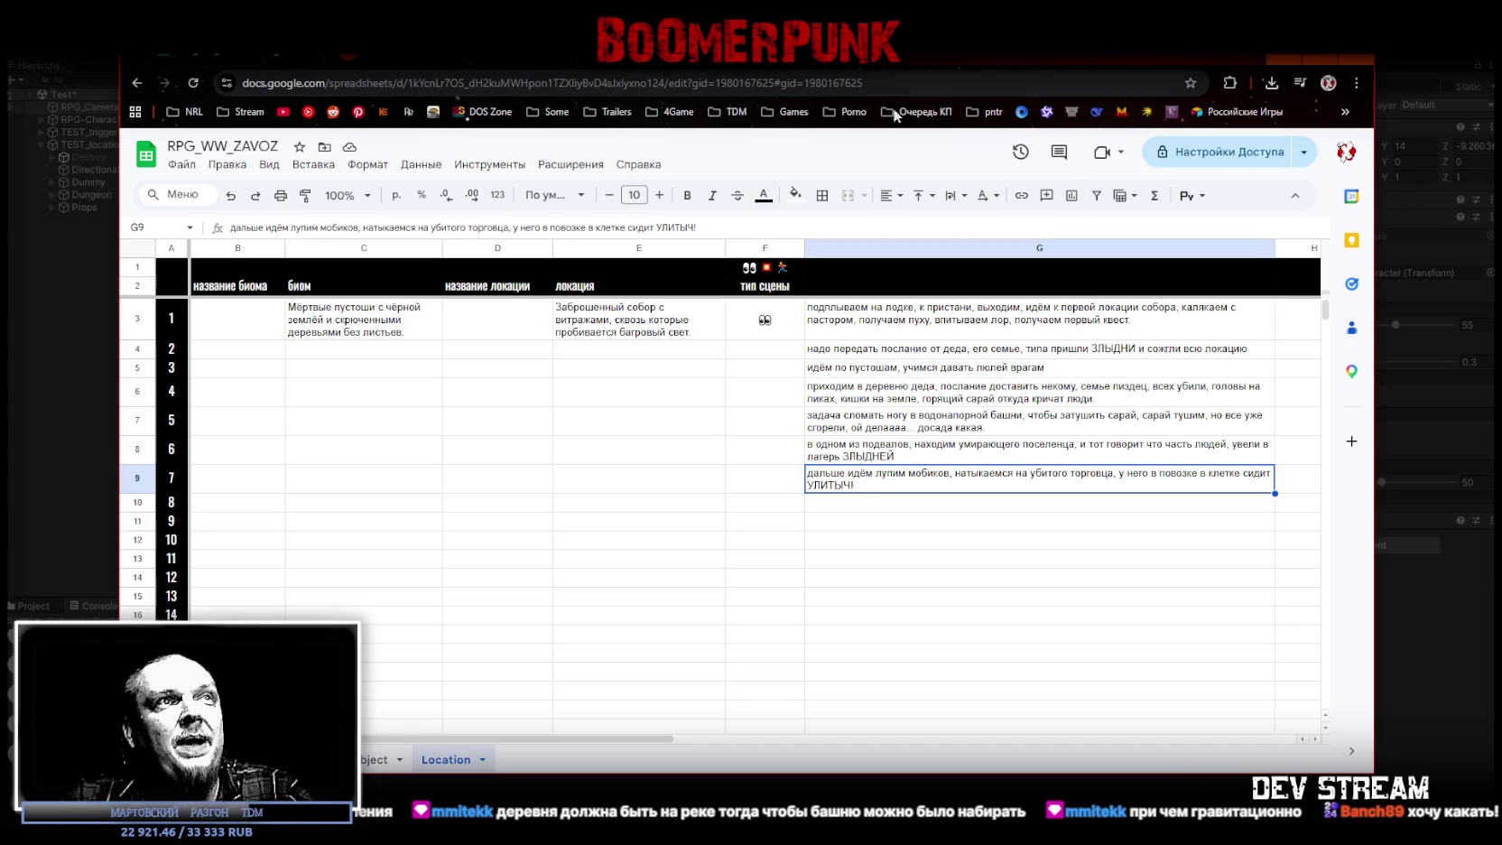
click(866, 456)
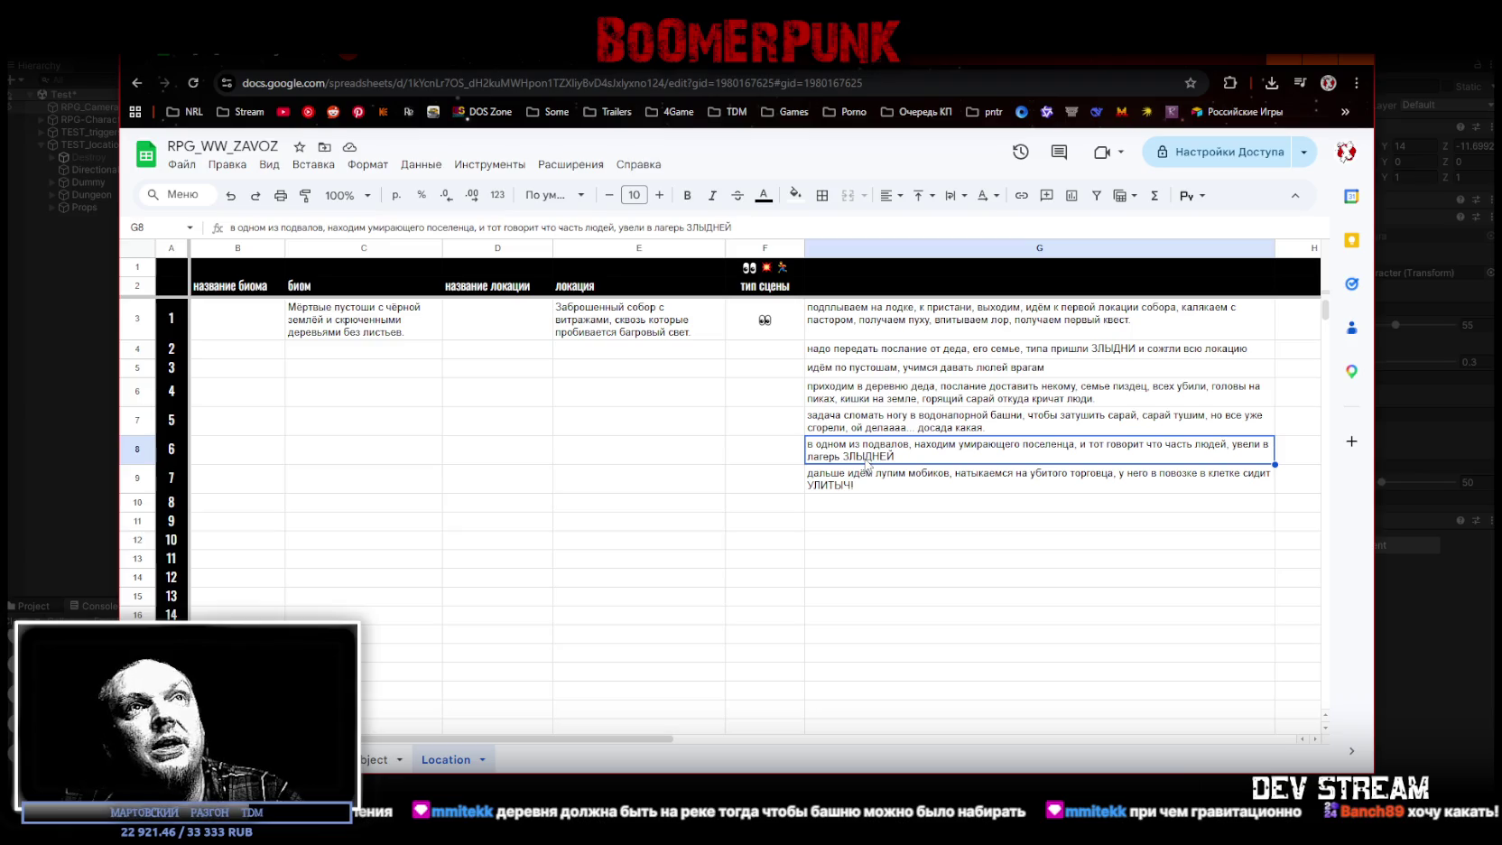
click(864, 478)
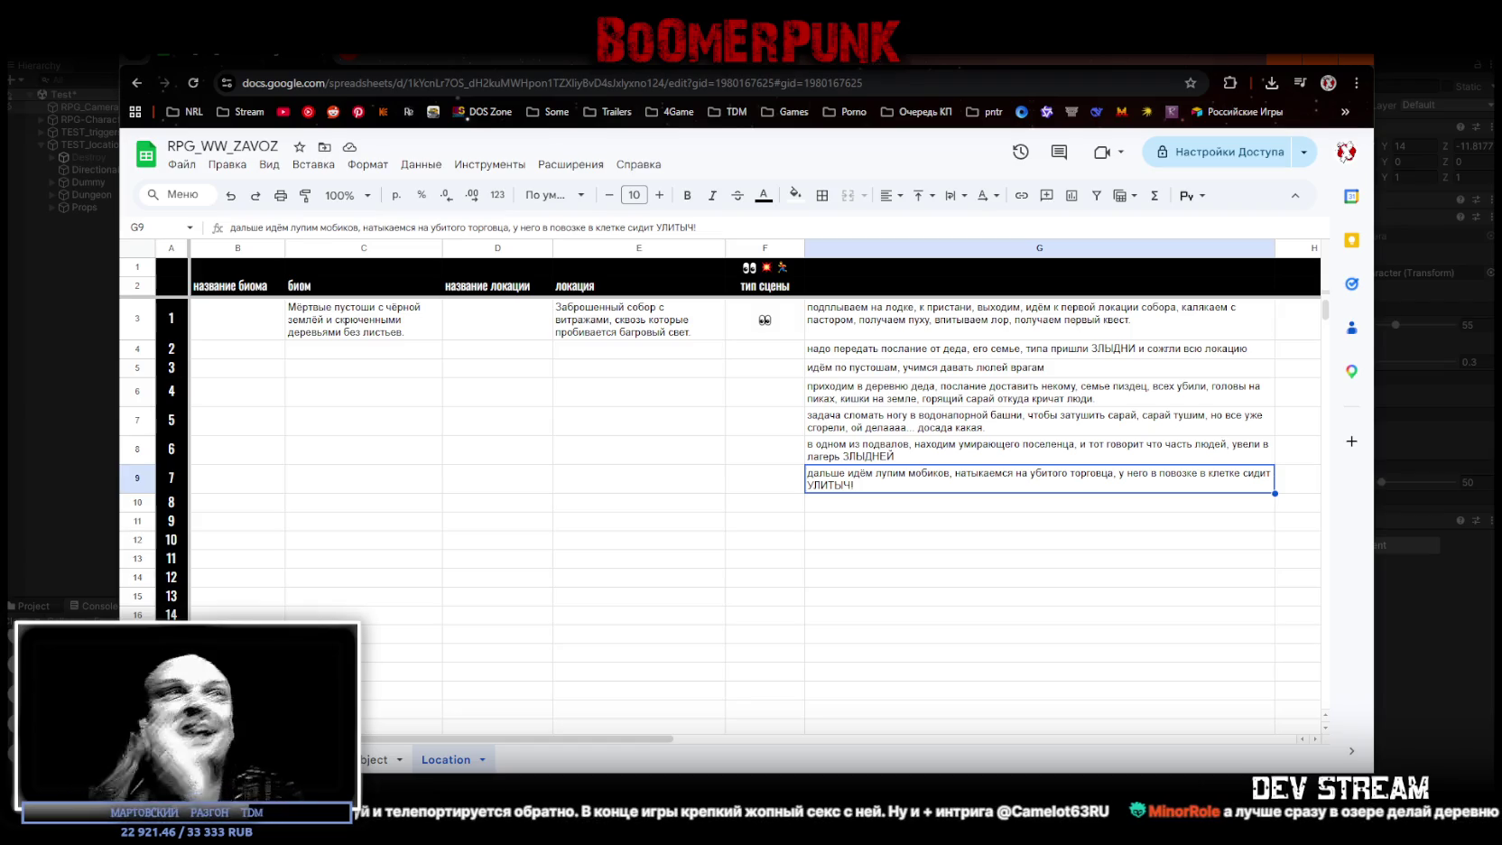
key(alt+Tab)
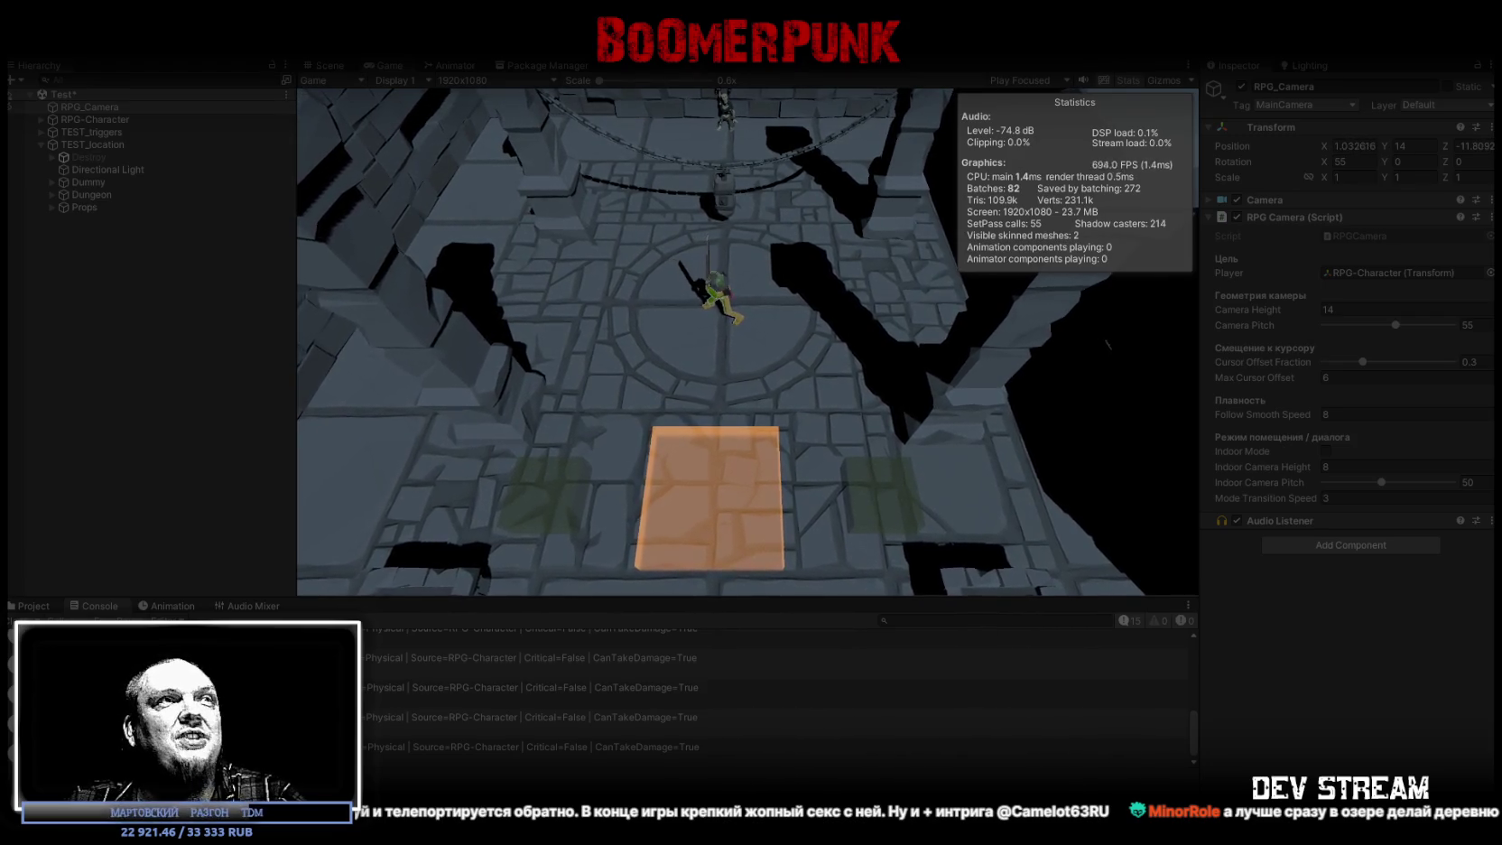
Step: Walk the sword-wielding character forward and around the orange block, then bring up the water-tower diagram
key(w)
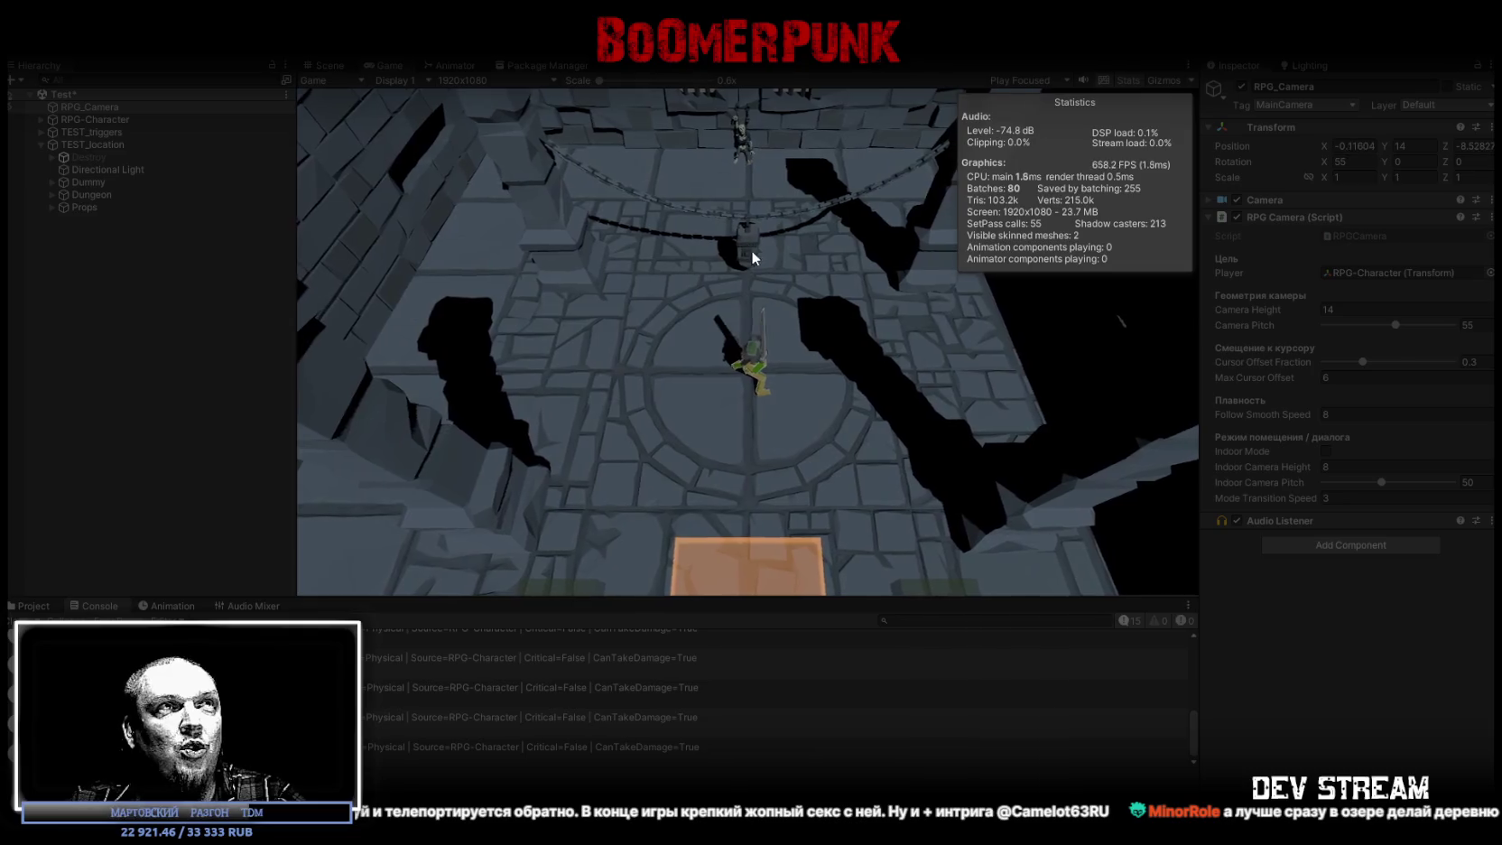
key(w)
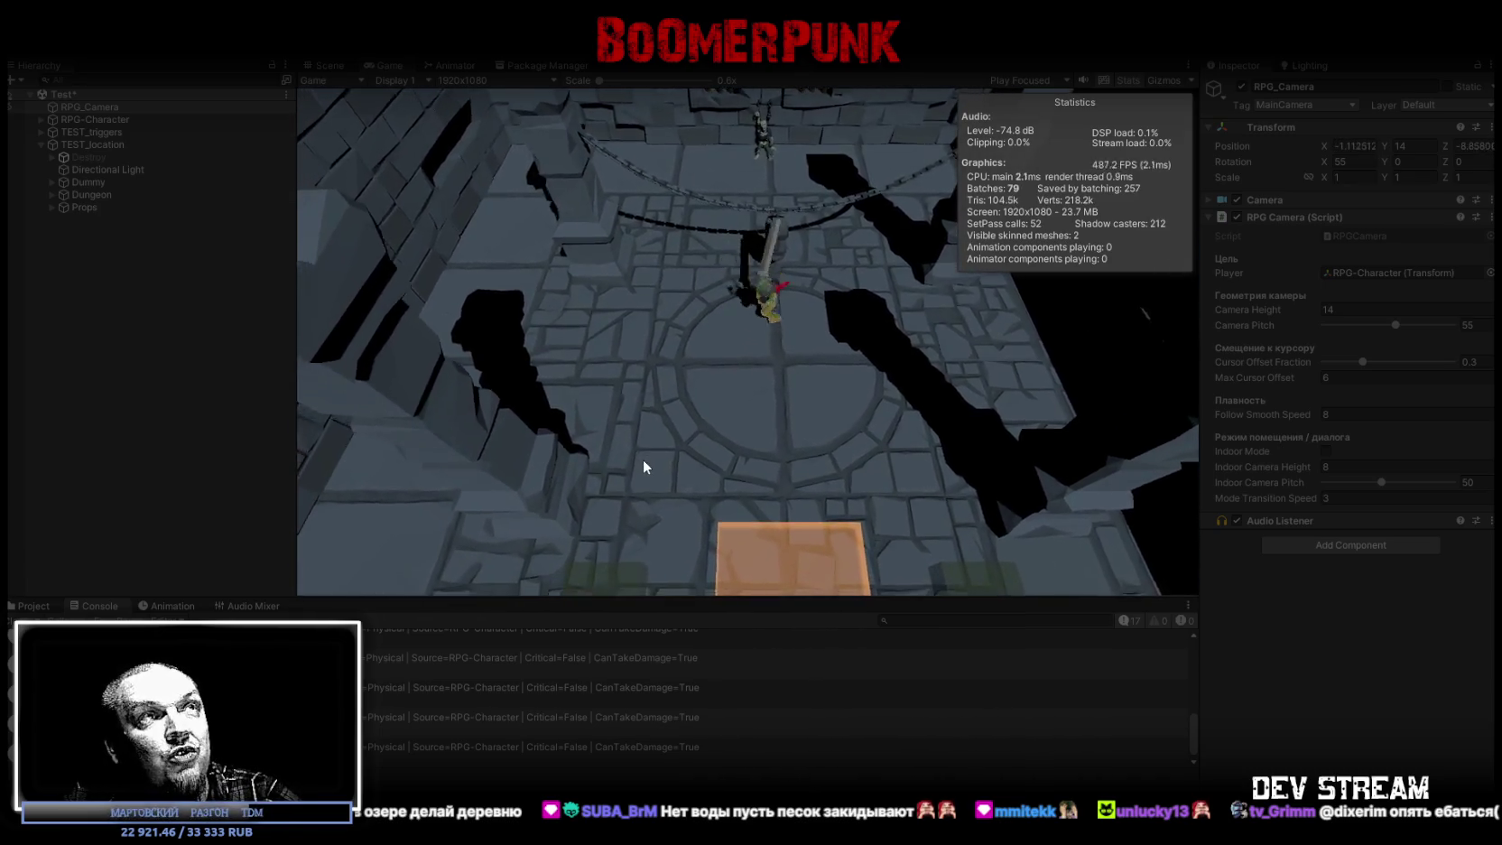
click(642, 466)
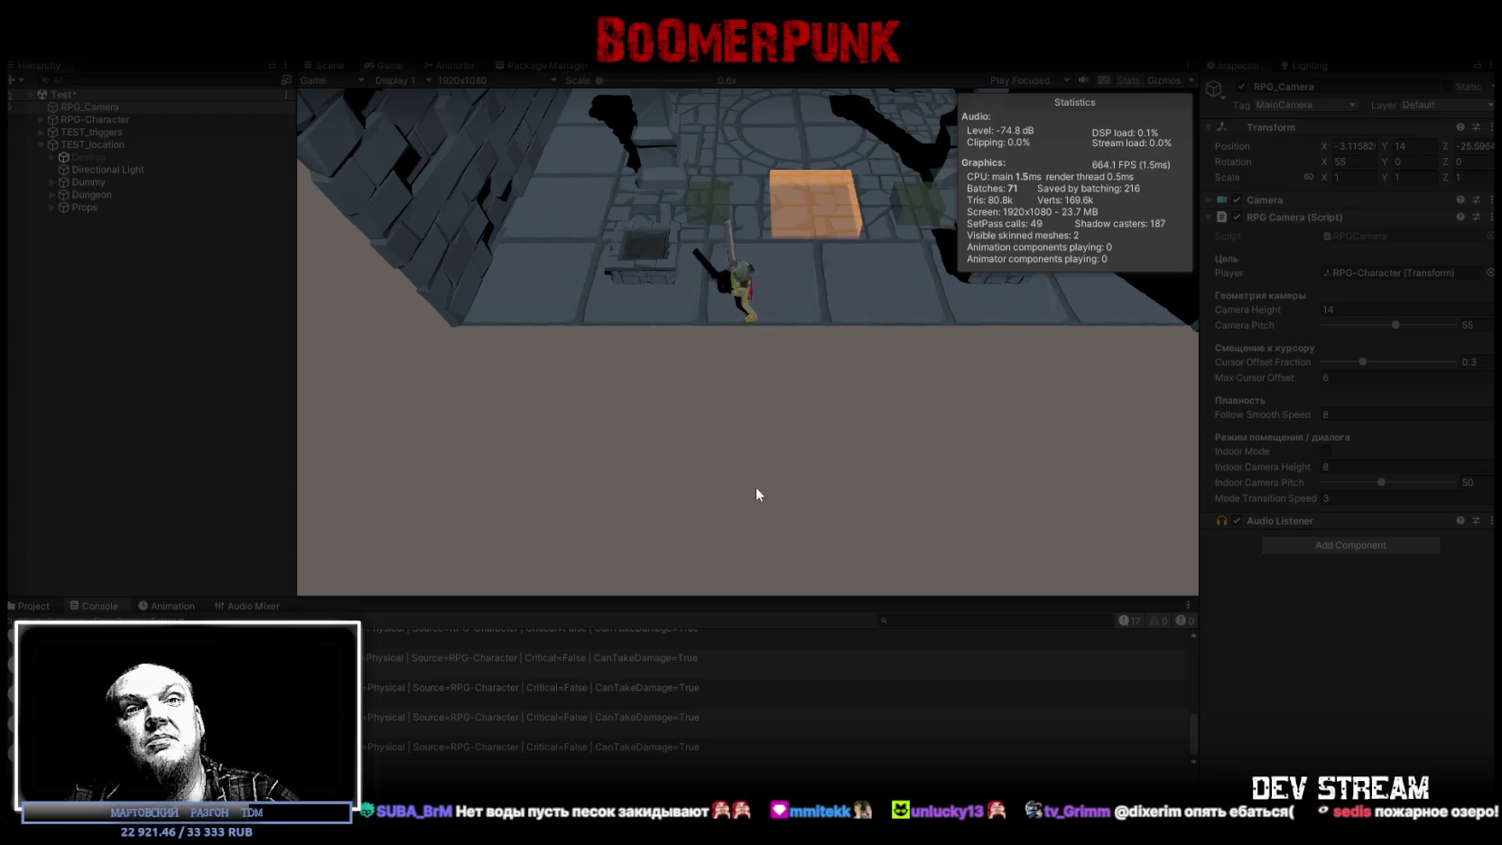
click(754, 277)
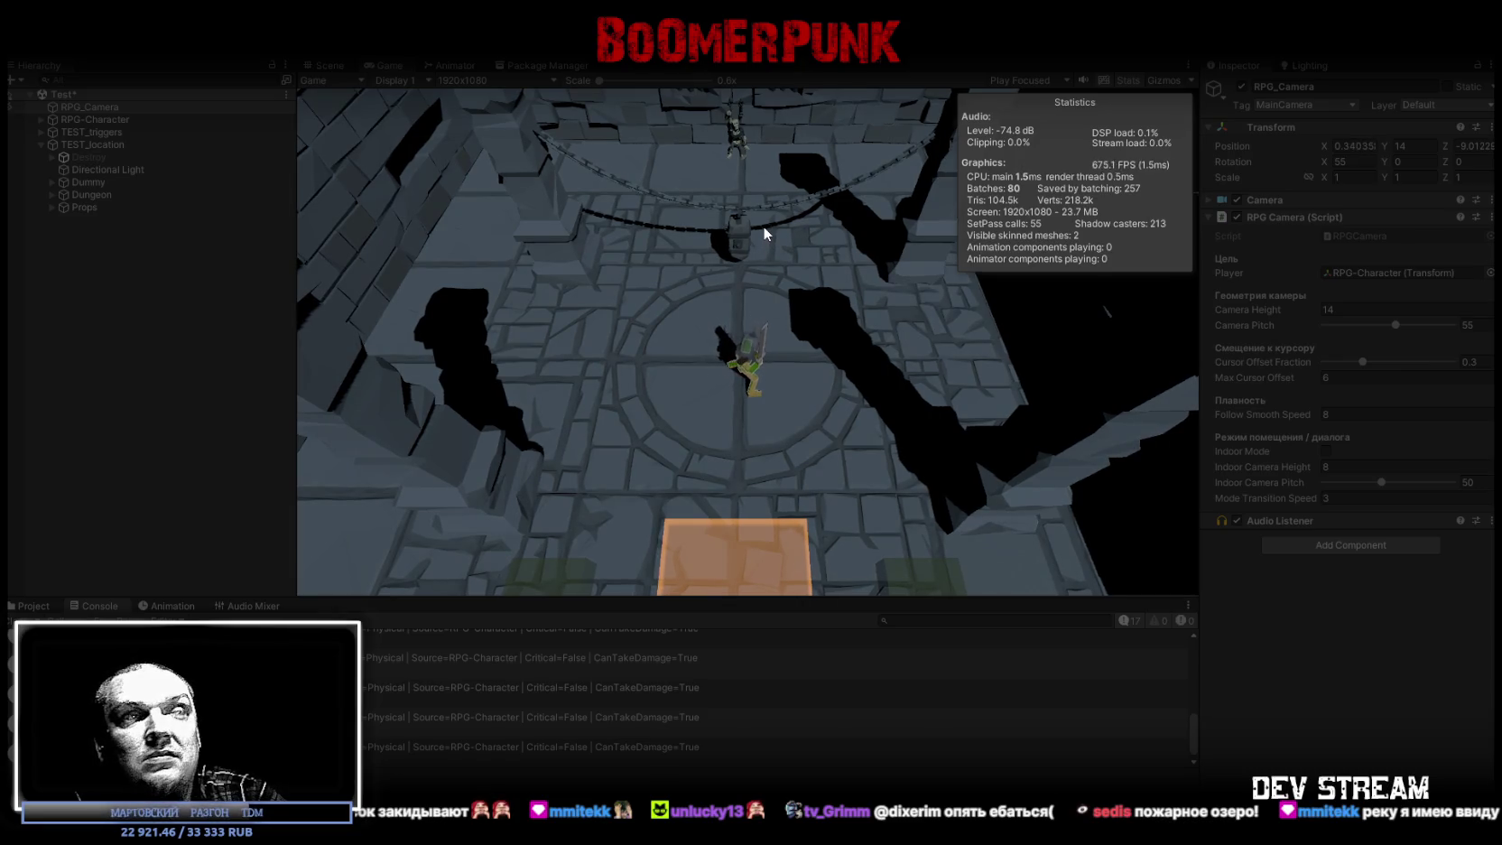
key(w)
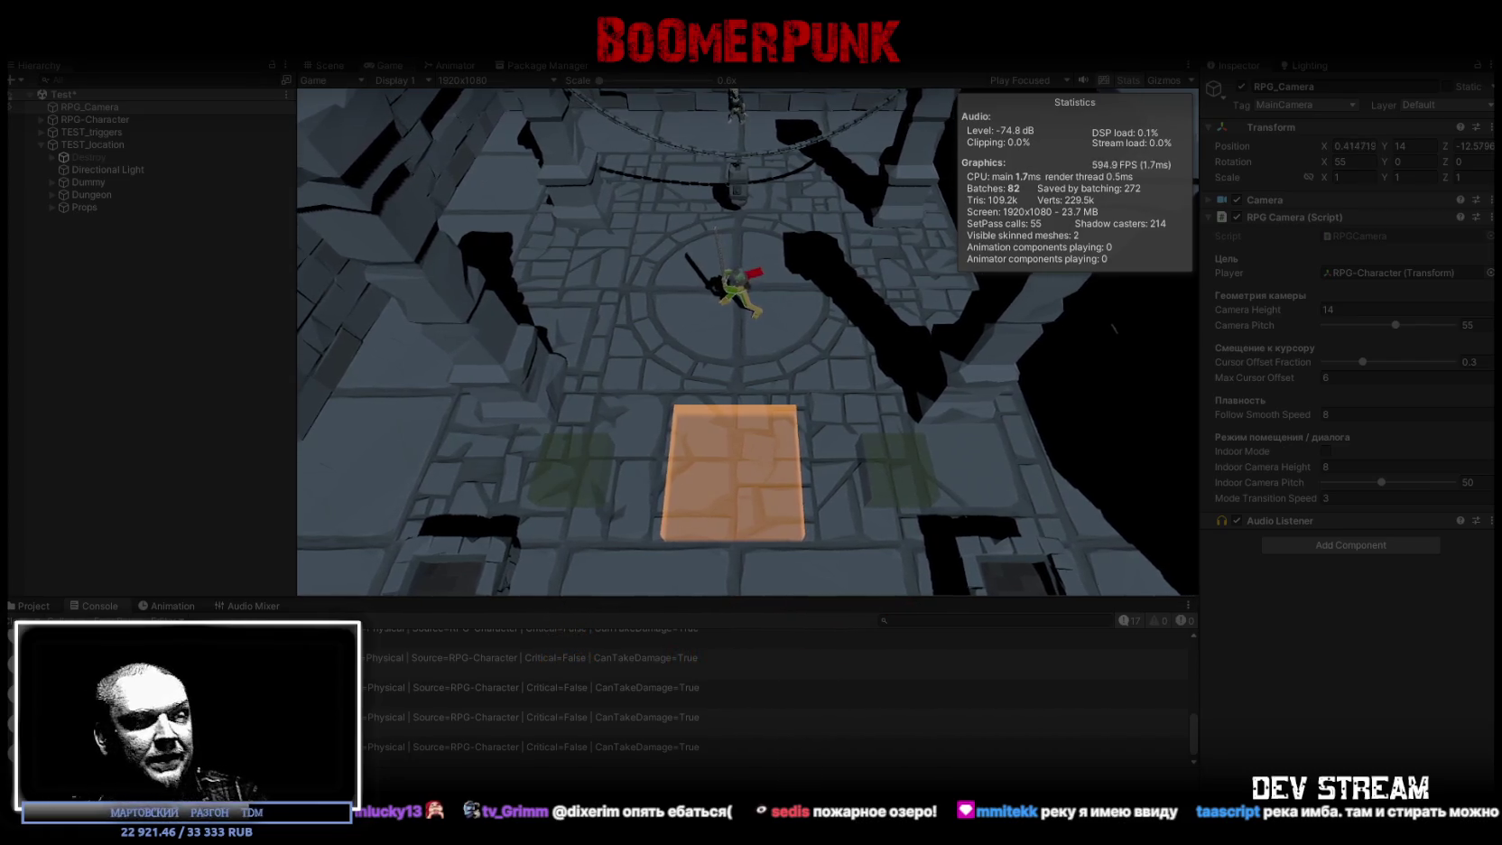
key(alt+Tab)
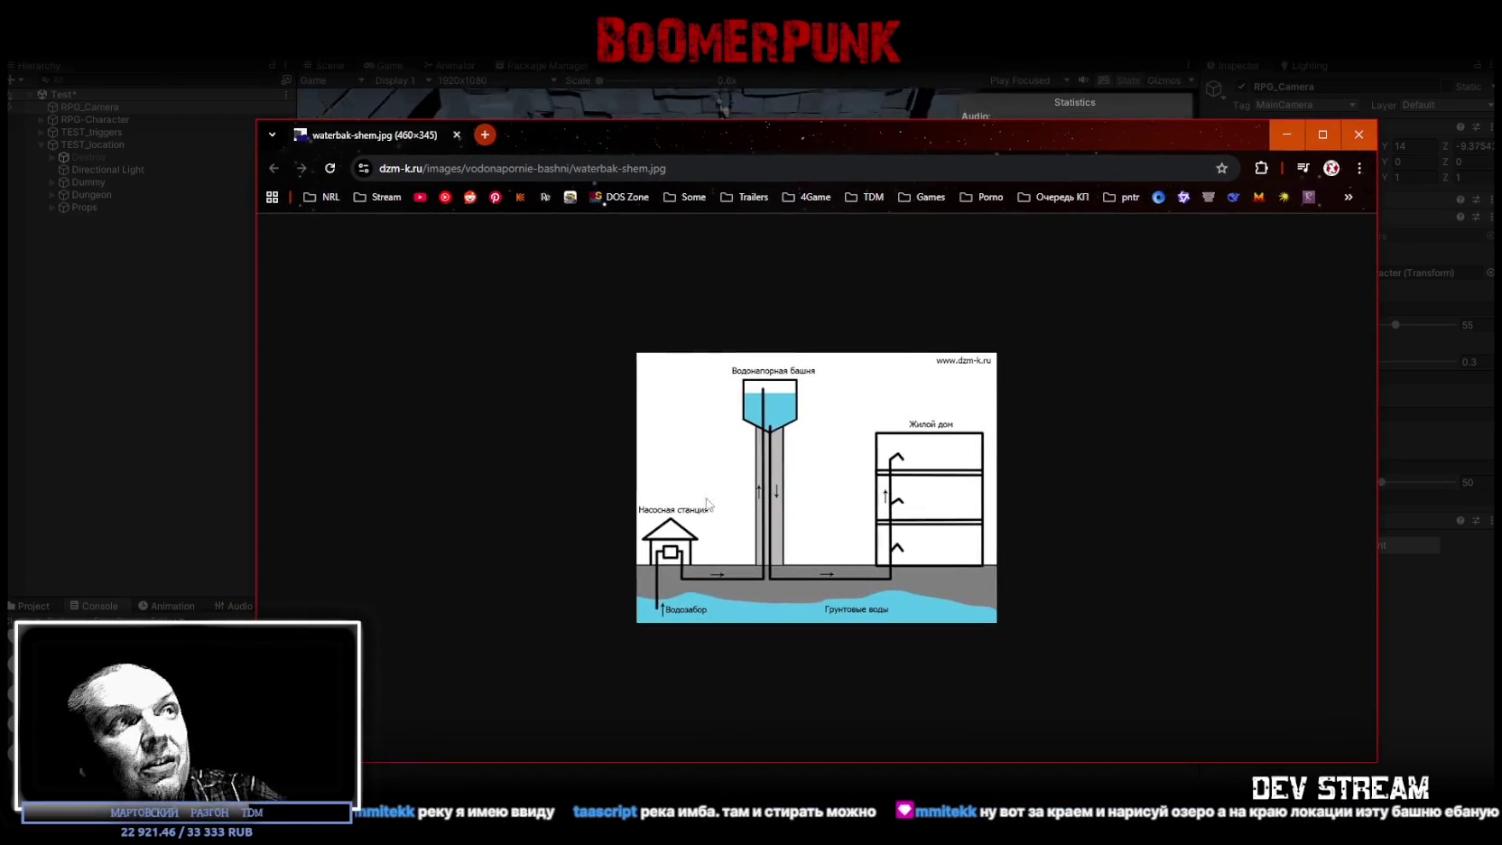
Step: Zoom in and out on the water-tower diagram, then return to the Unity game
scroll(827, 534, up, 2)
scroll(828, 539, up, 3)
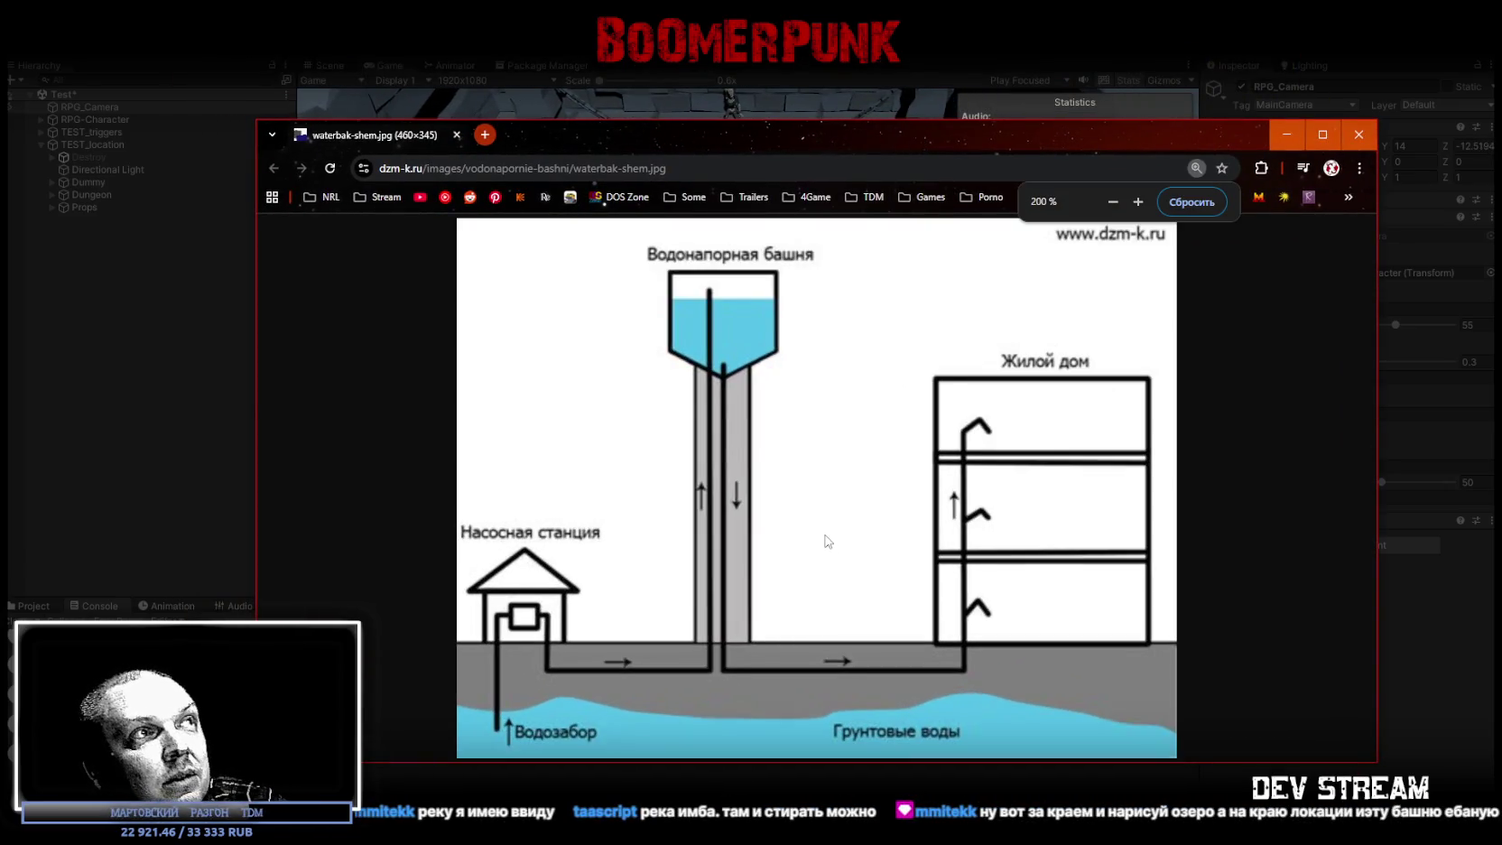
scroll(828, 541, down, 1)
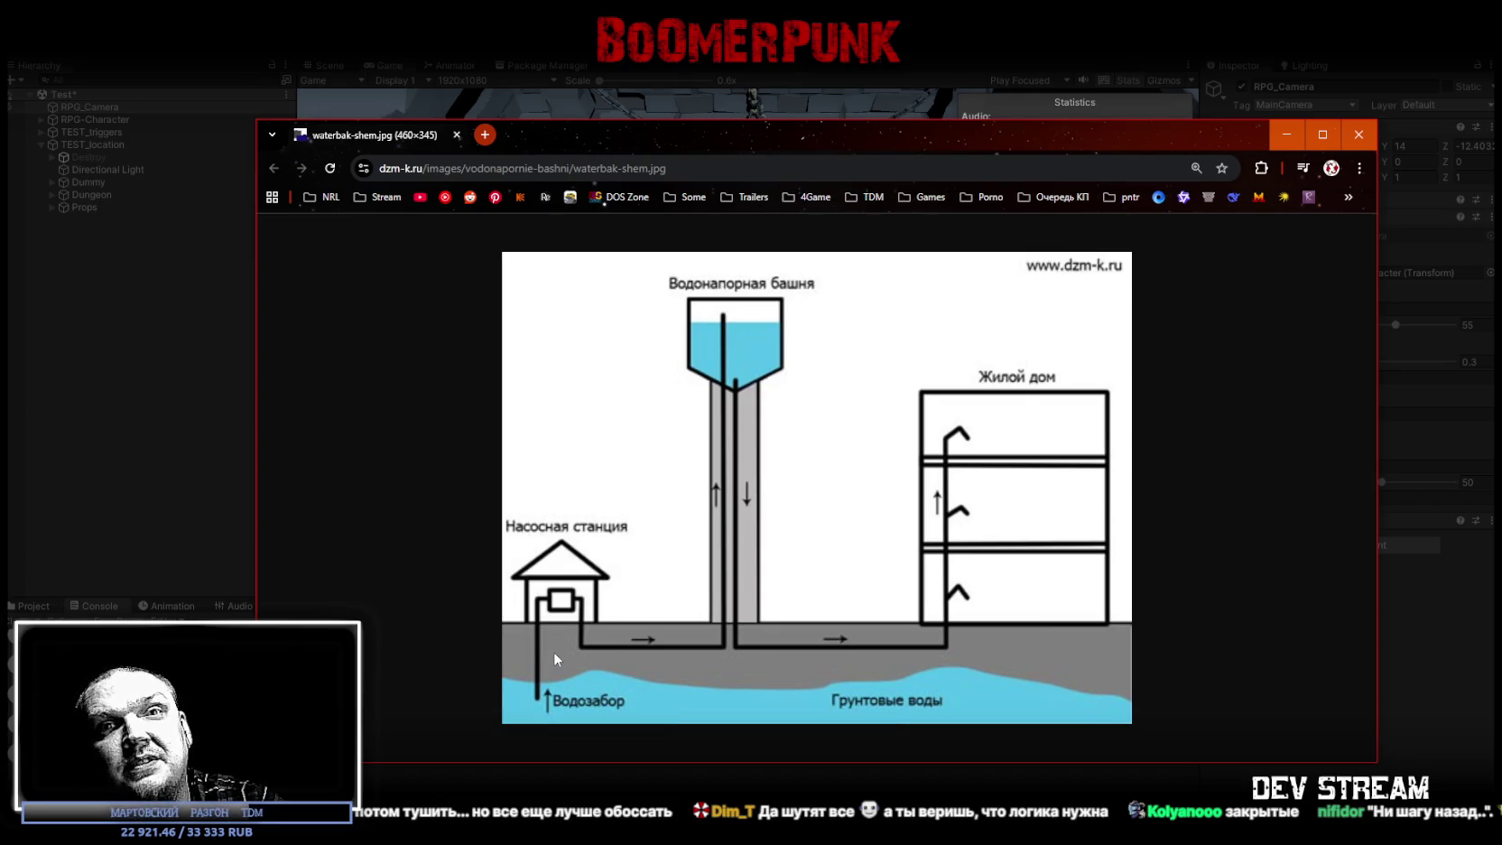
key(alt+Tab)
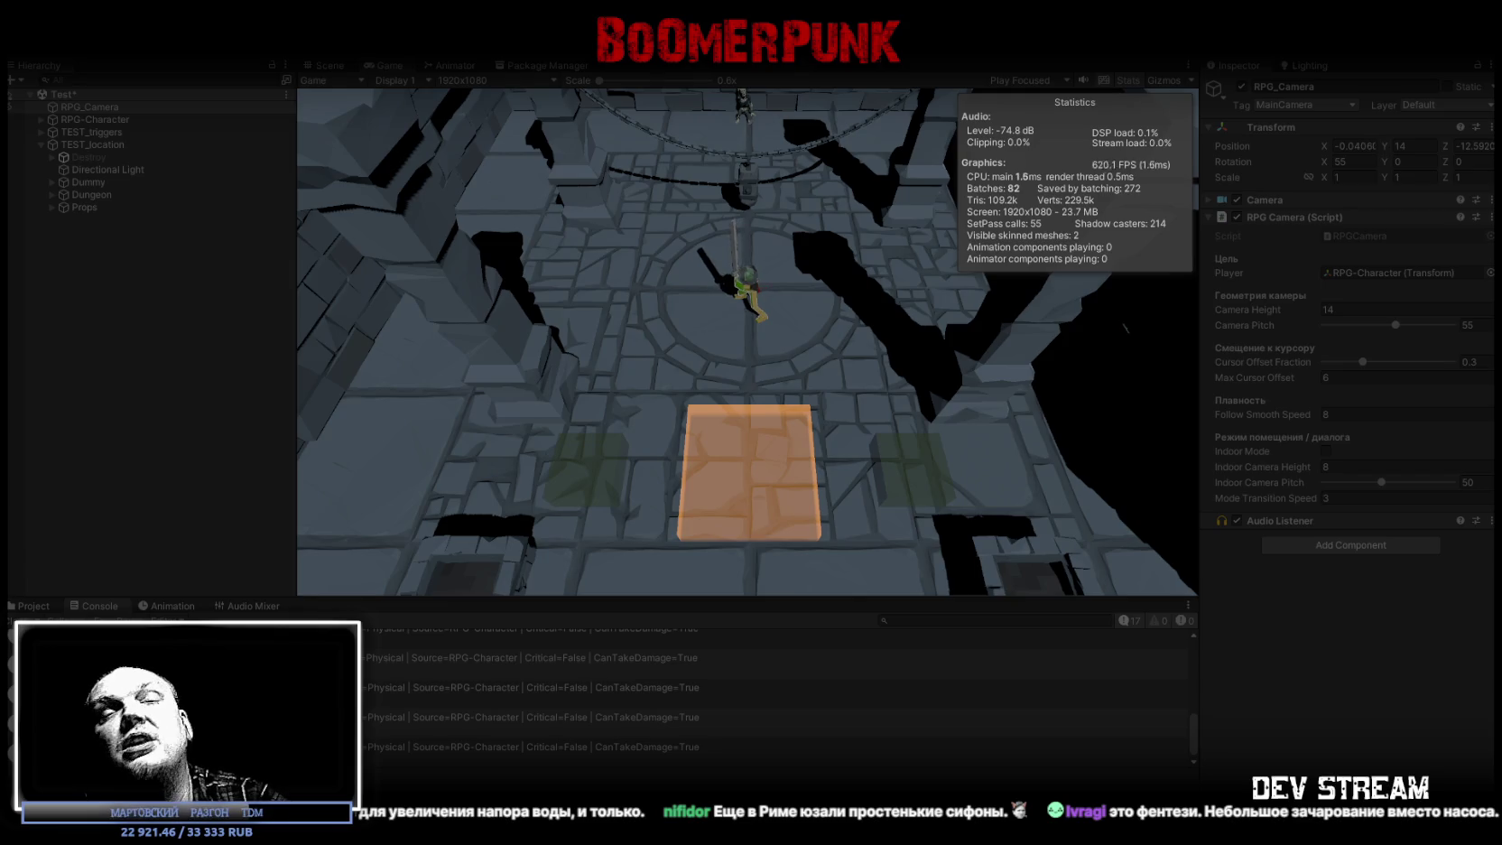
Step: Walk the character forward through the dungeon, then bring up the Kinopoisk film page
key(w)
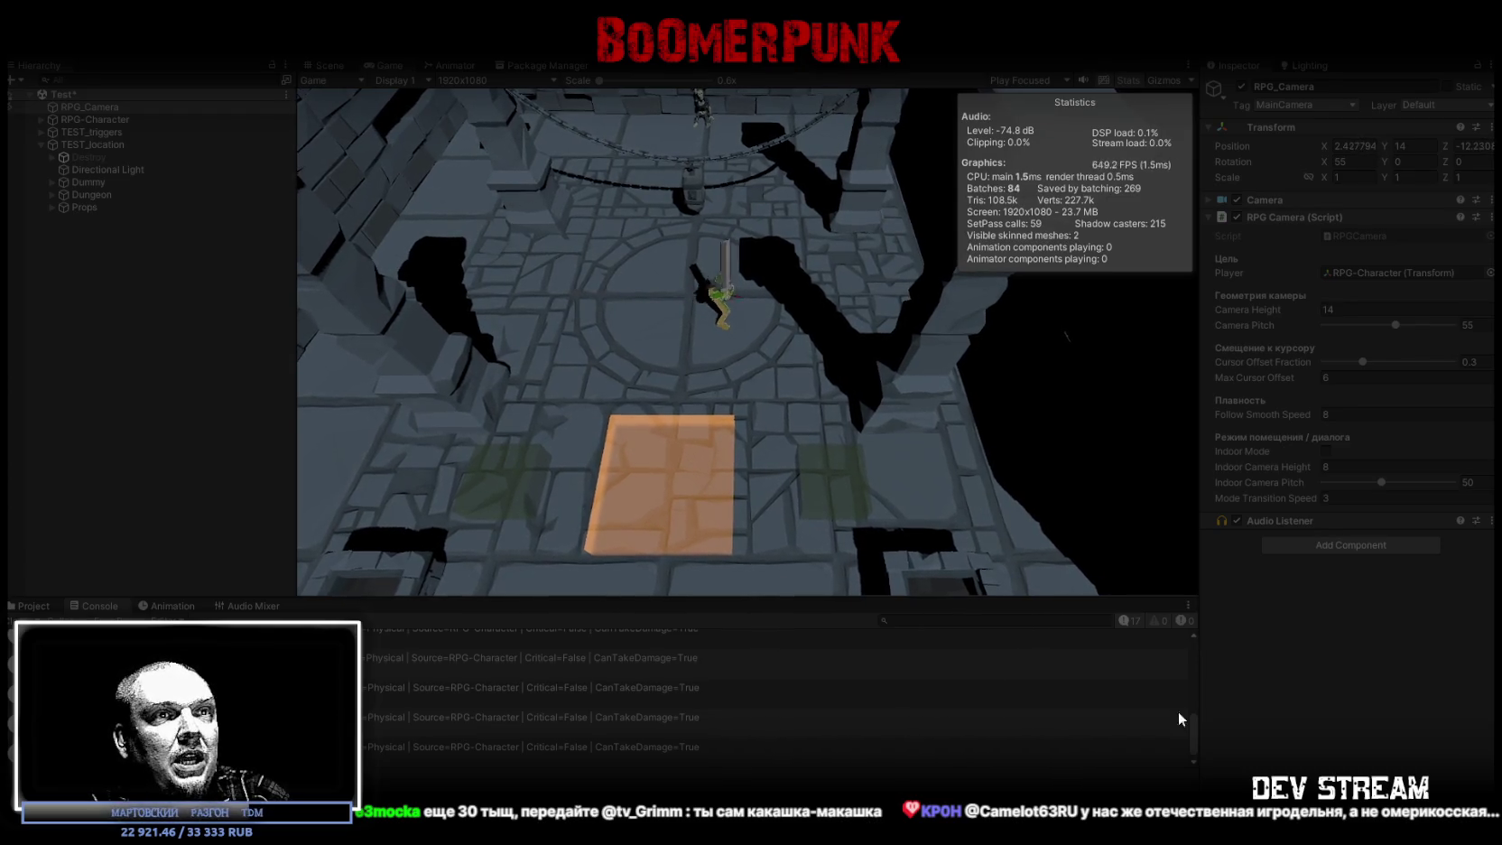
scroll(1051, 277, down, 4)
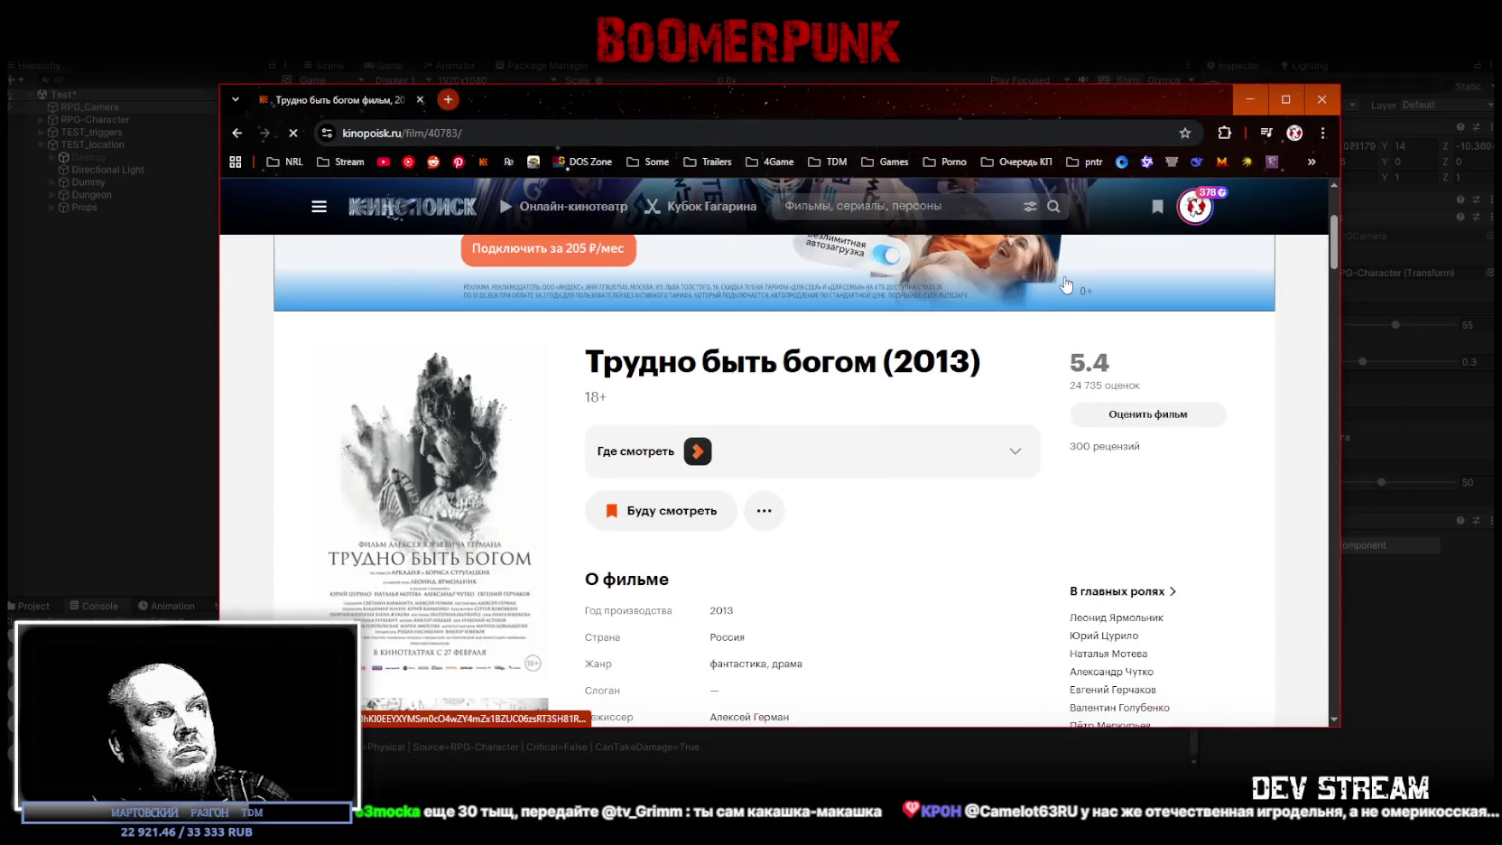
Step: Maximize Chrome and look over the «Трудно быть богом» (2013) film details, then return to Unity
click(1286, 100)
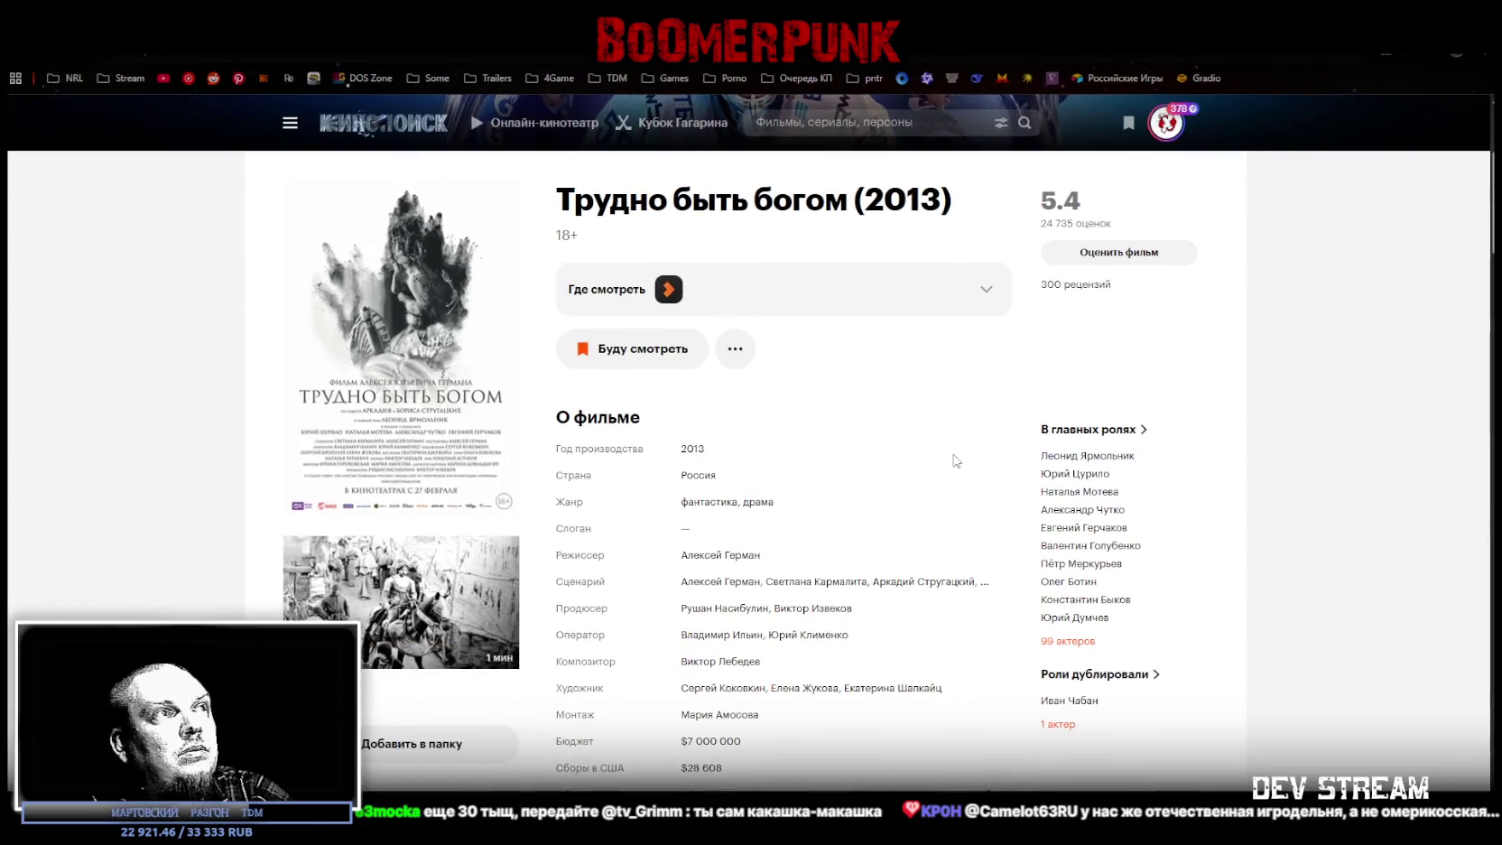
scroll(982, 614, down, 3)
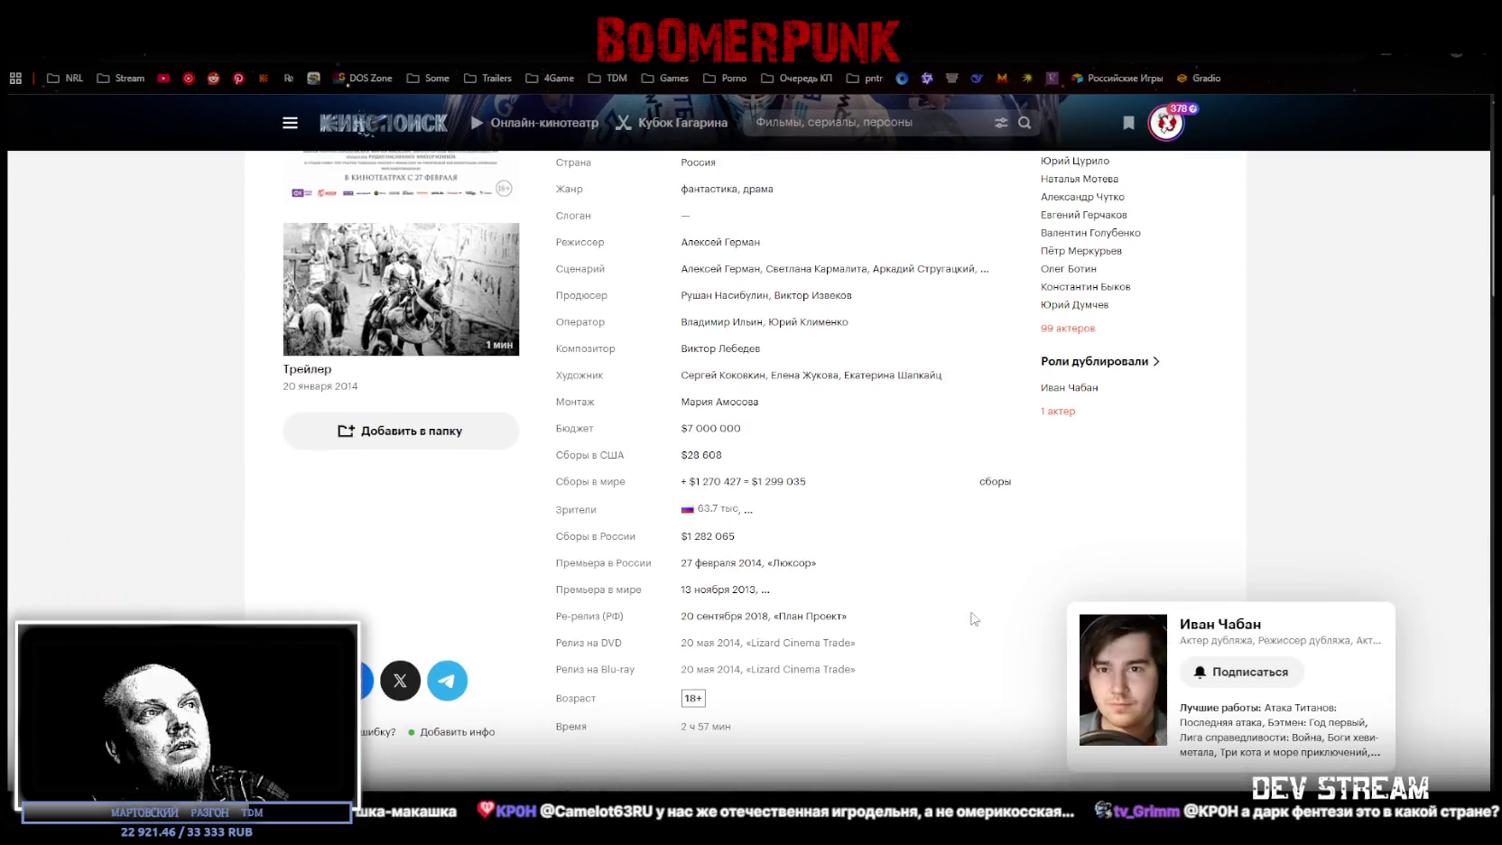
scroll(733, 739, up, 4)
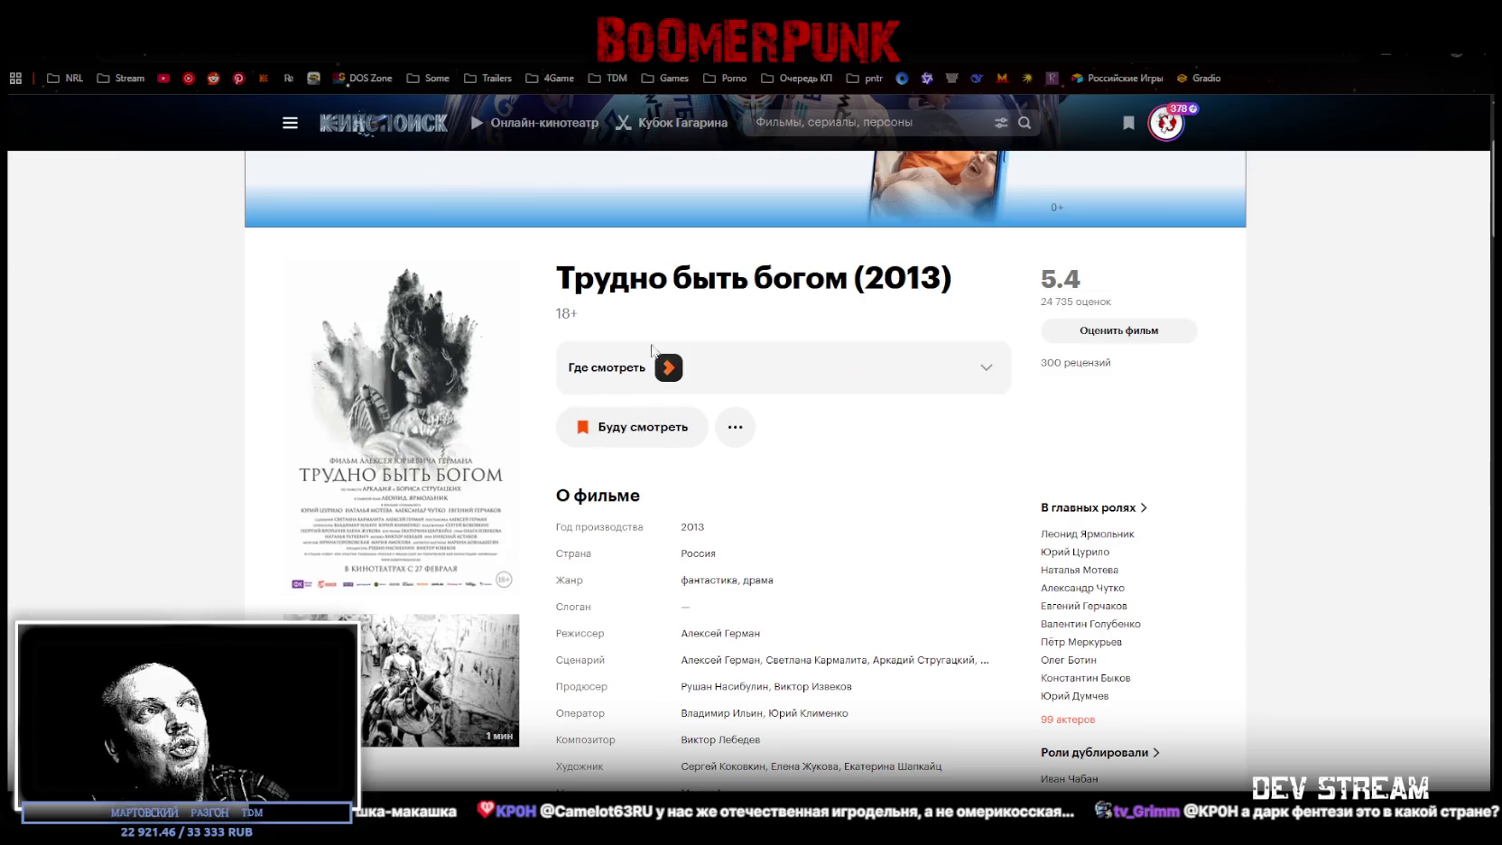
drag(575, 278, 993, 277)
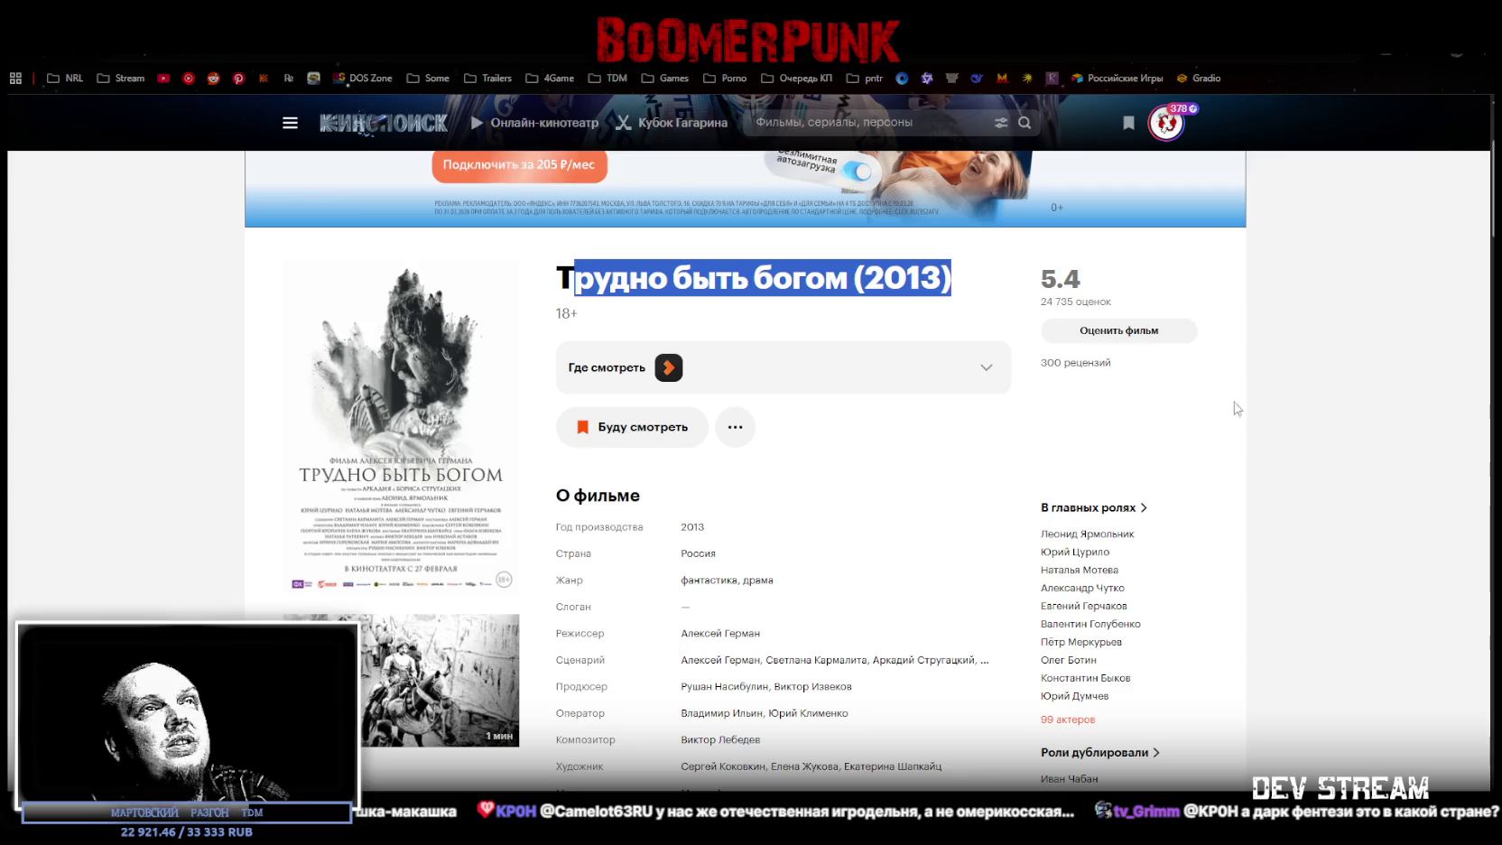
click(1338, 346)
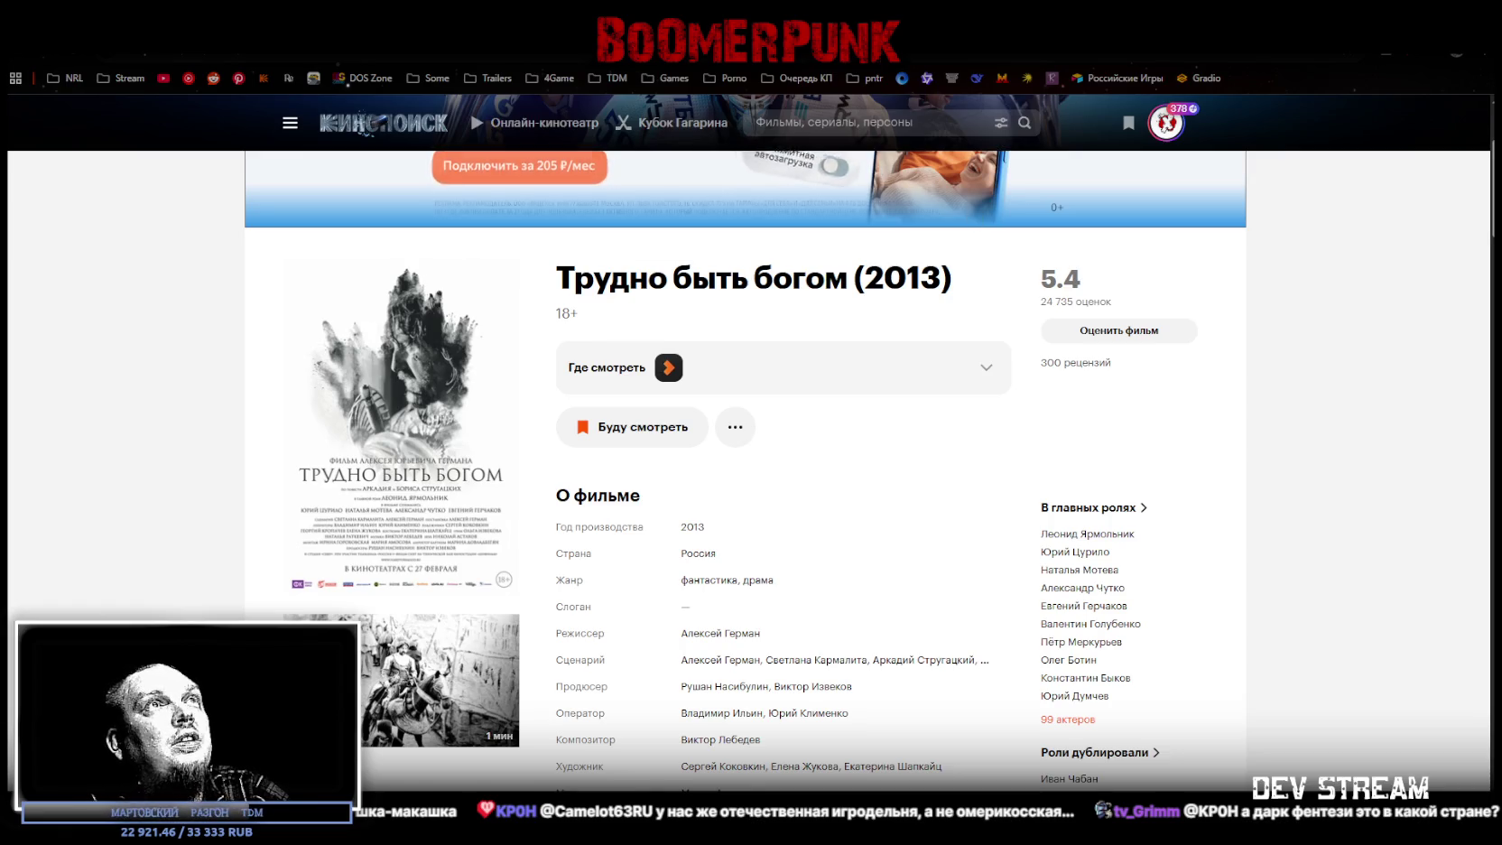
key(alt+Tab)
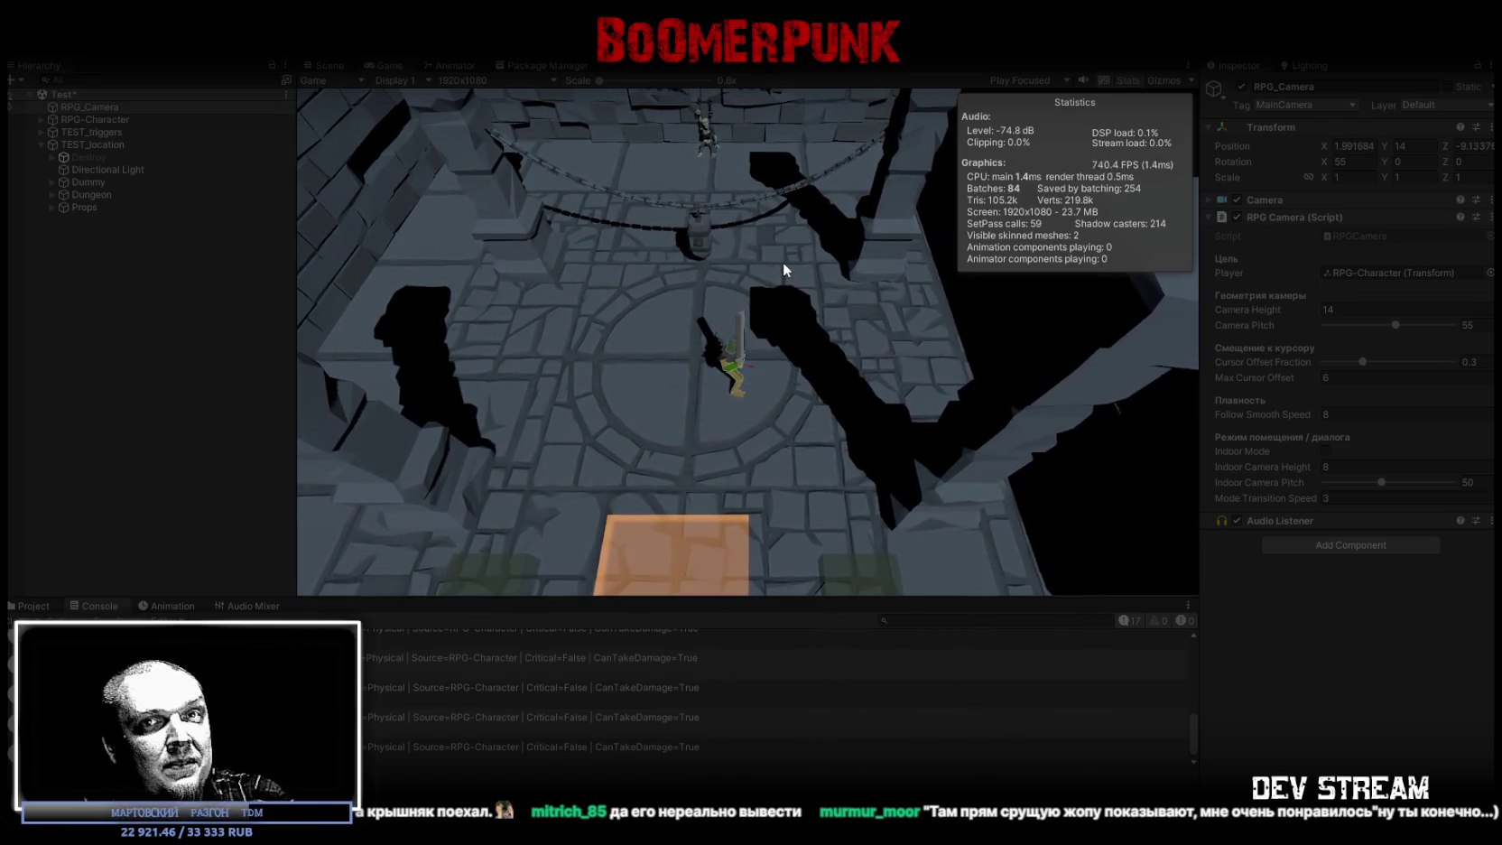
Step: Walk the character back toward the orange block with the S key
key(s)
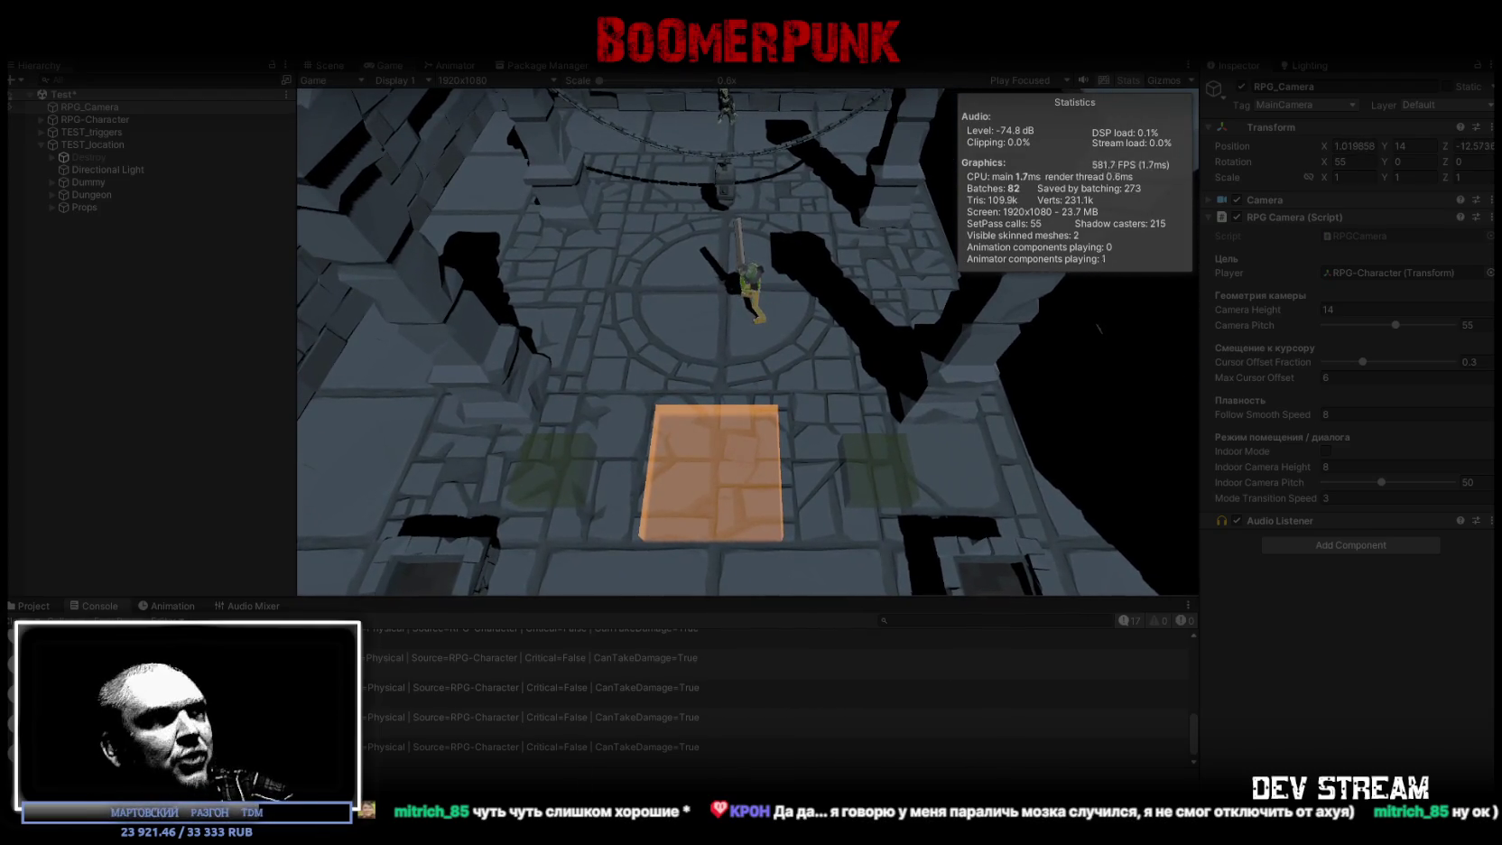
Step: Clear the damage messages from the Console and exit Play mode with Ctrl+P
click(32, 619)
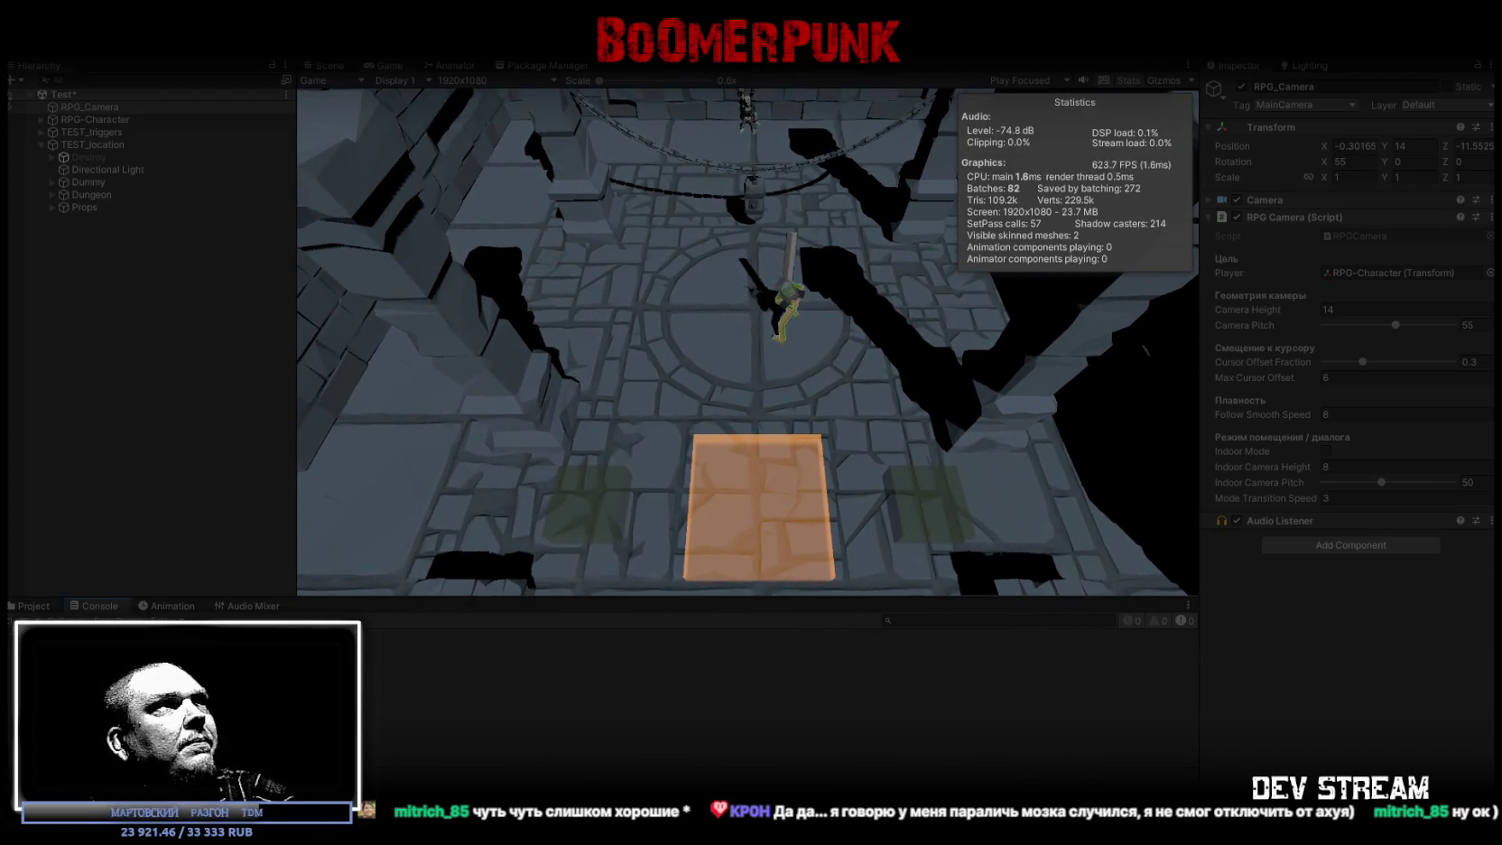
key(ctrl+p)
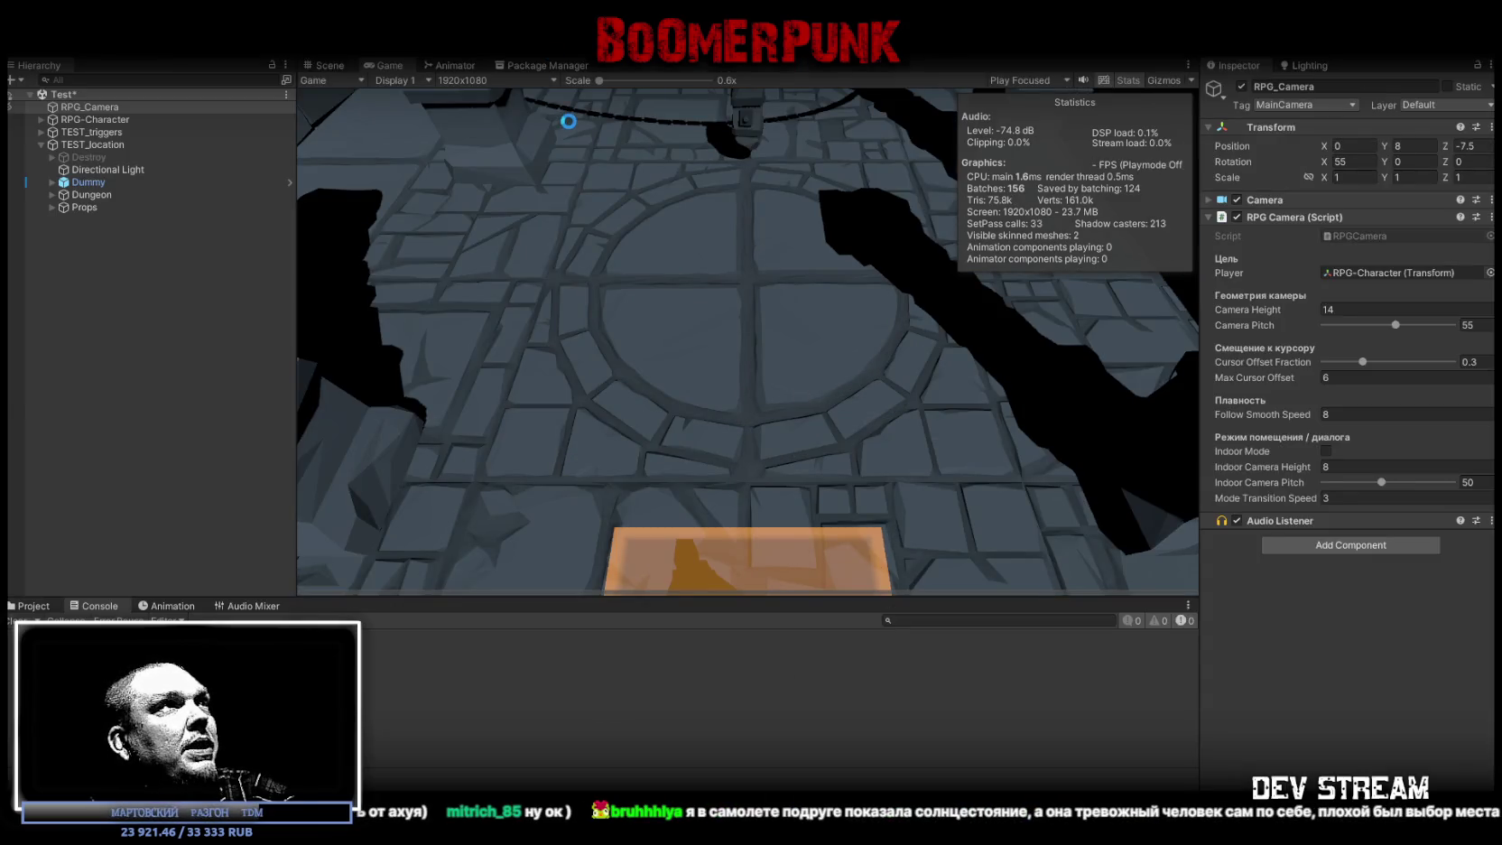
Step: Save the Test scene with Ctrl+S, then bring the RPG_WW_ZAVOZ spreadsheet back into view
key(ctrl+s)
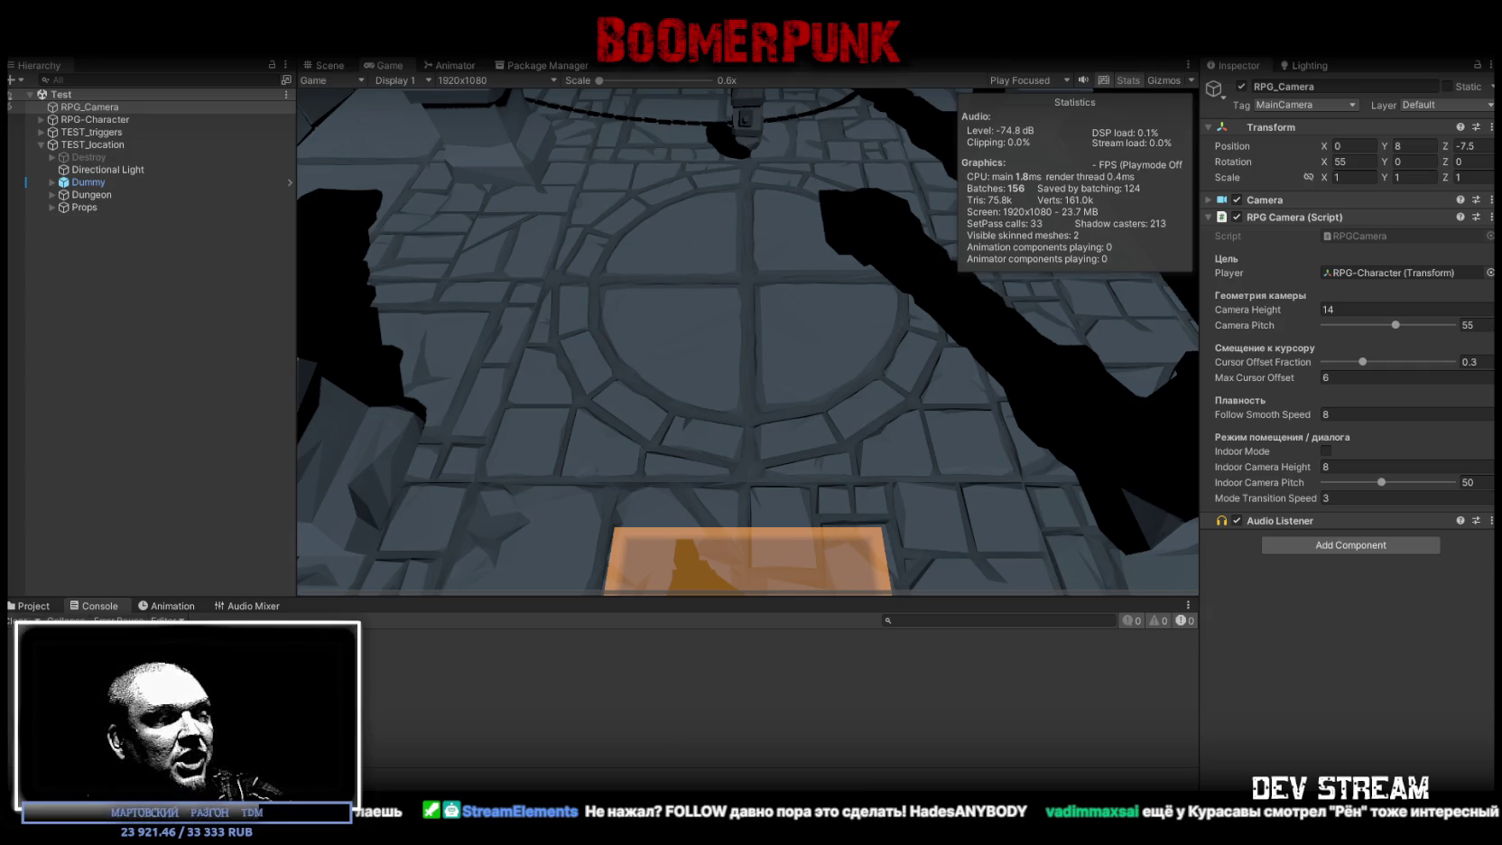
key(alt+Tab)
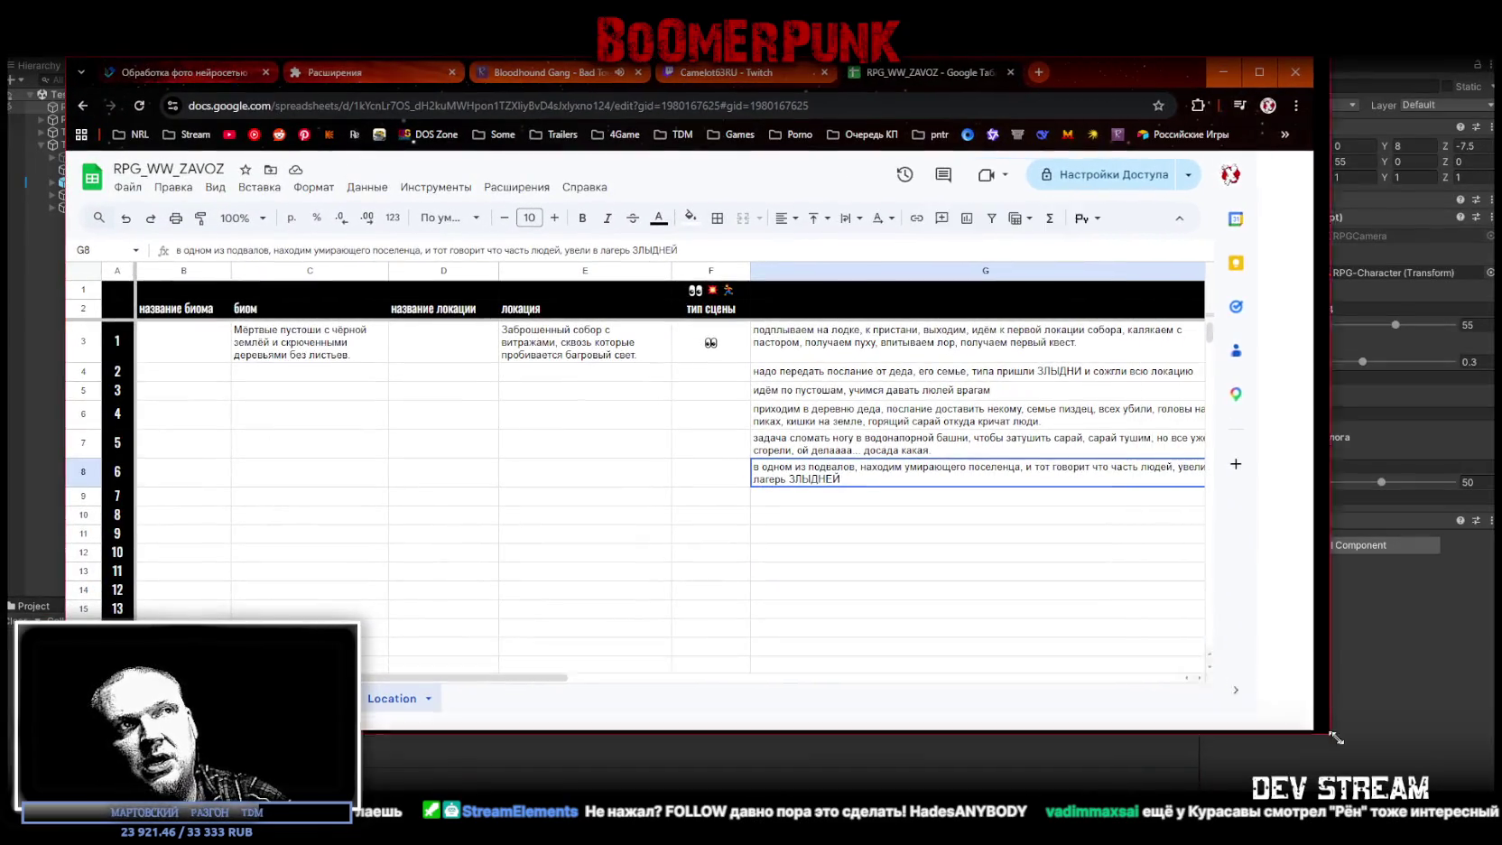
drag(1185, 699, 1443, 774)
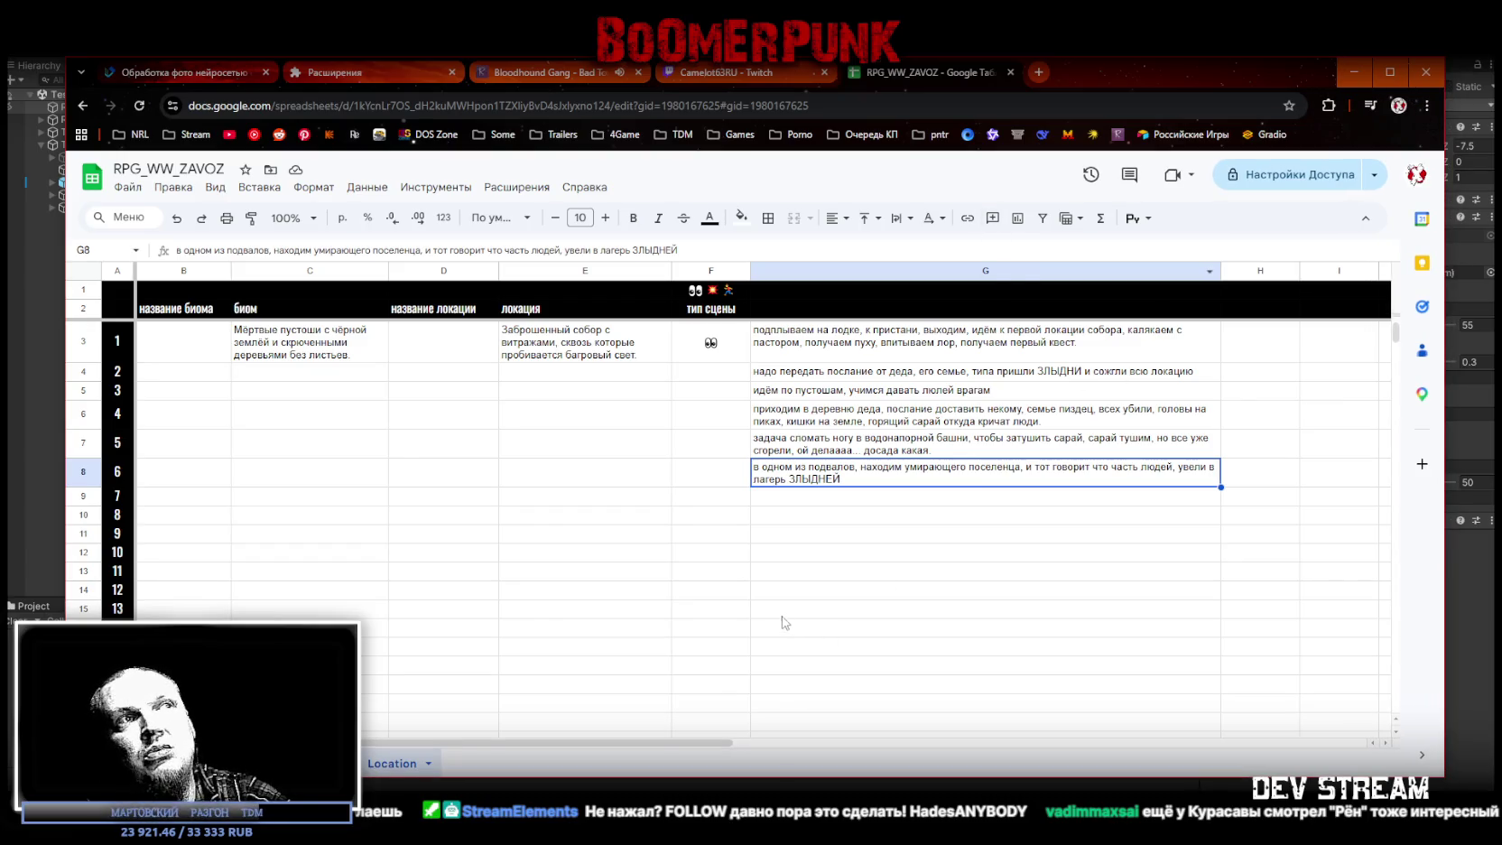
click(834, 372)
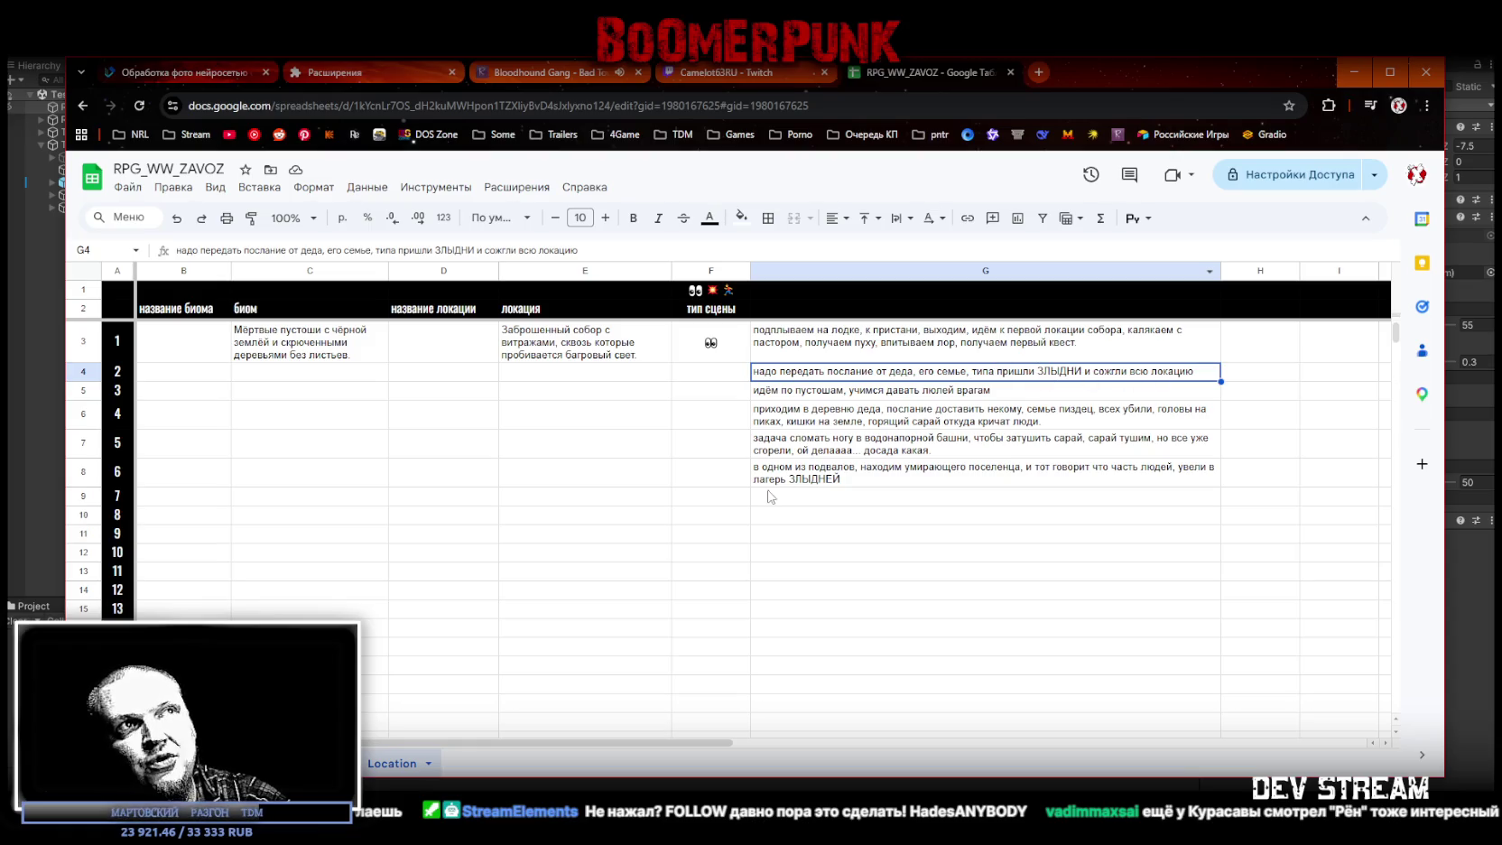
click(859, 394)
click(845, 417)
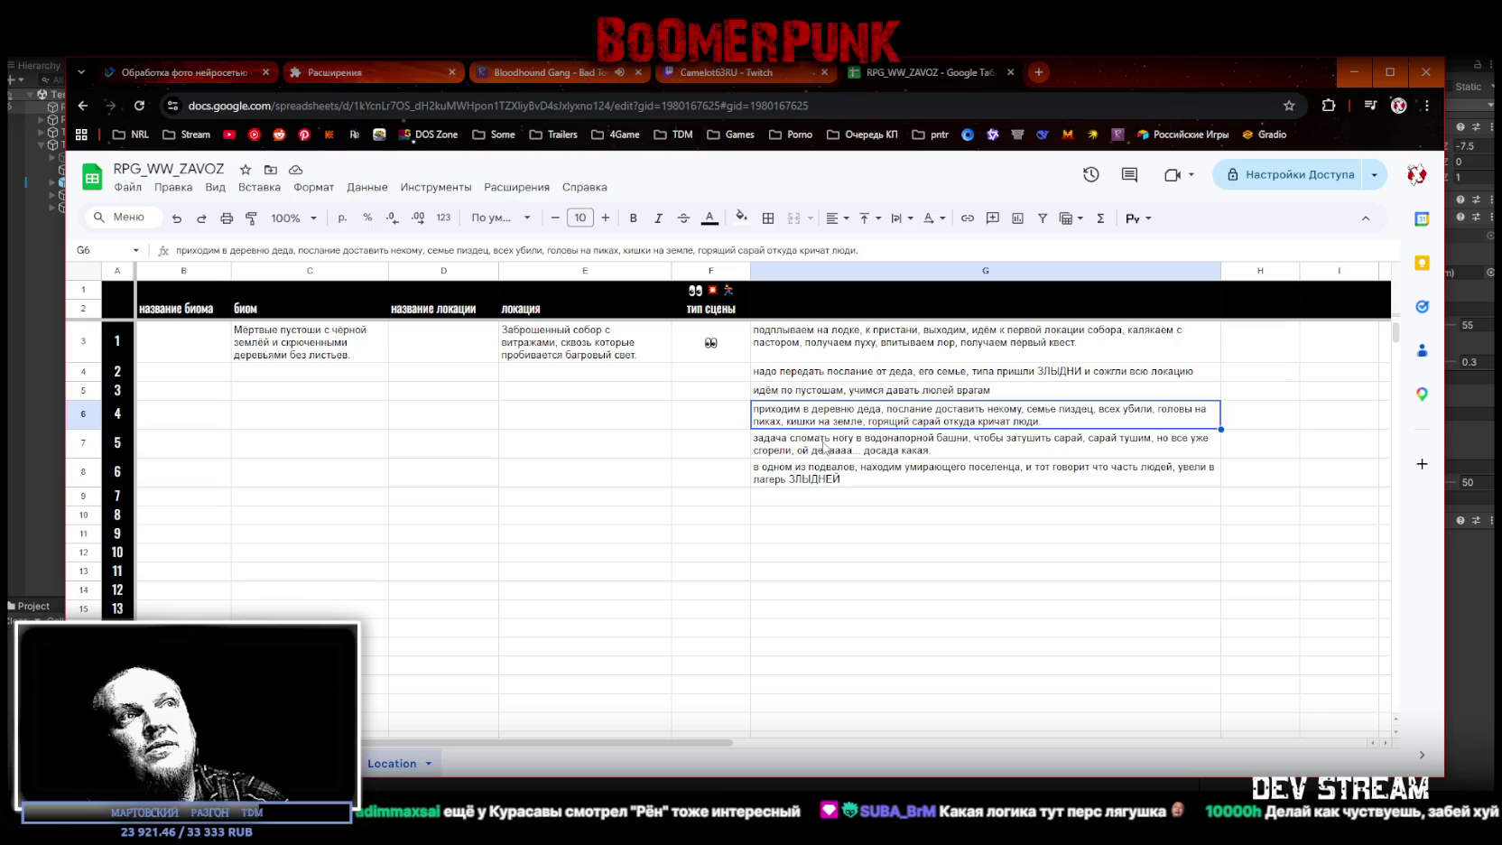
click(826, 448)
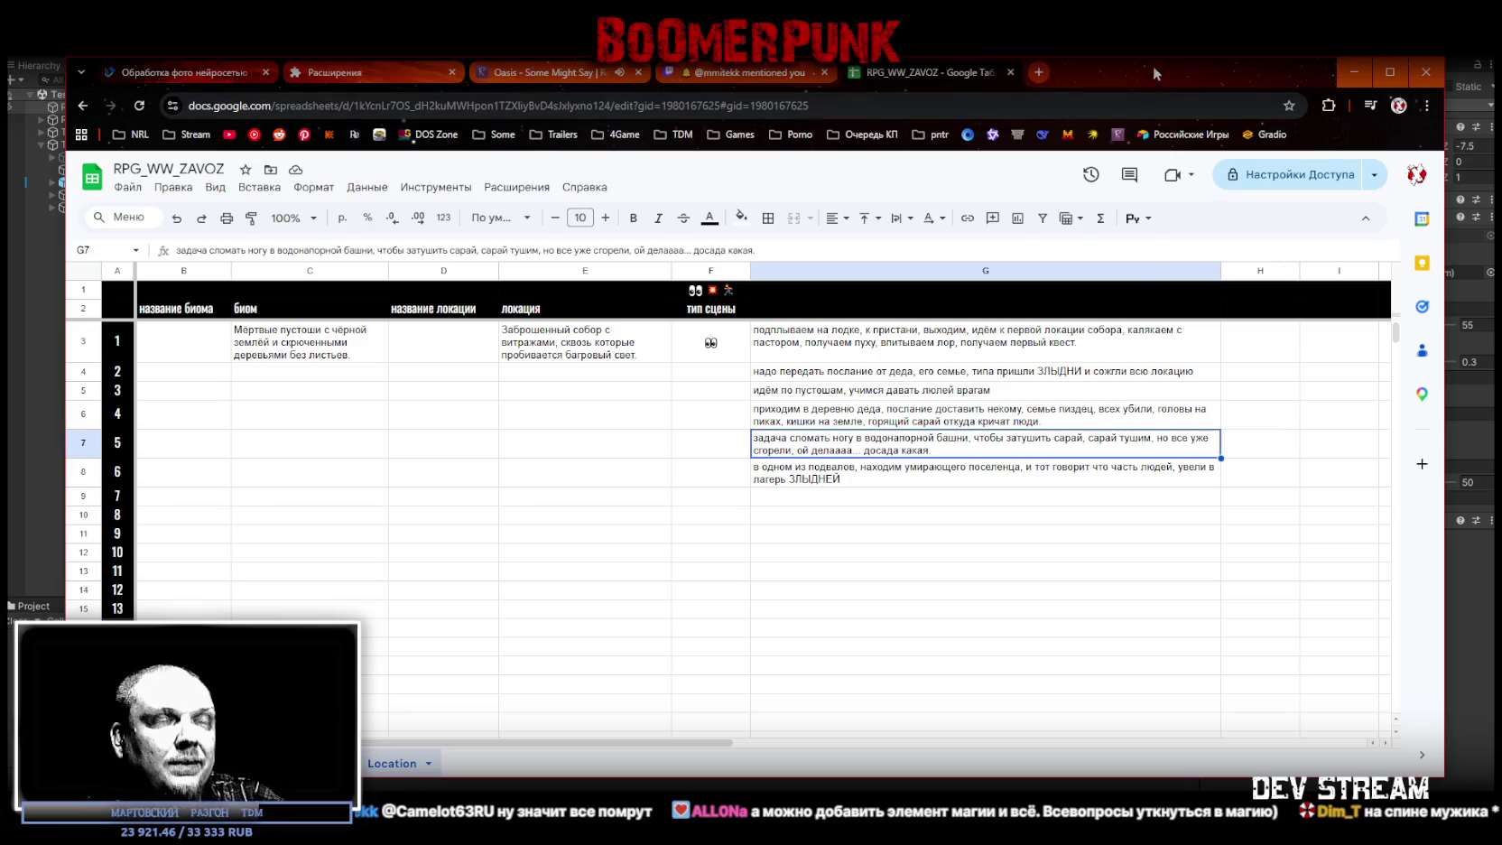
click(1354, 72)
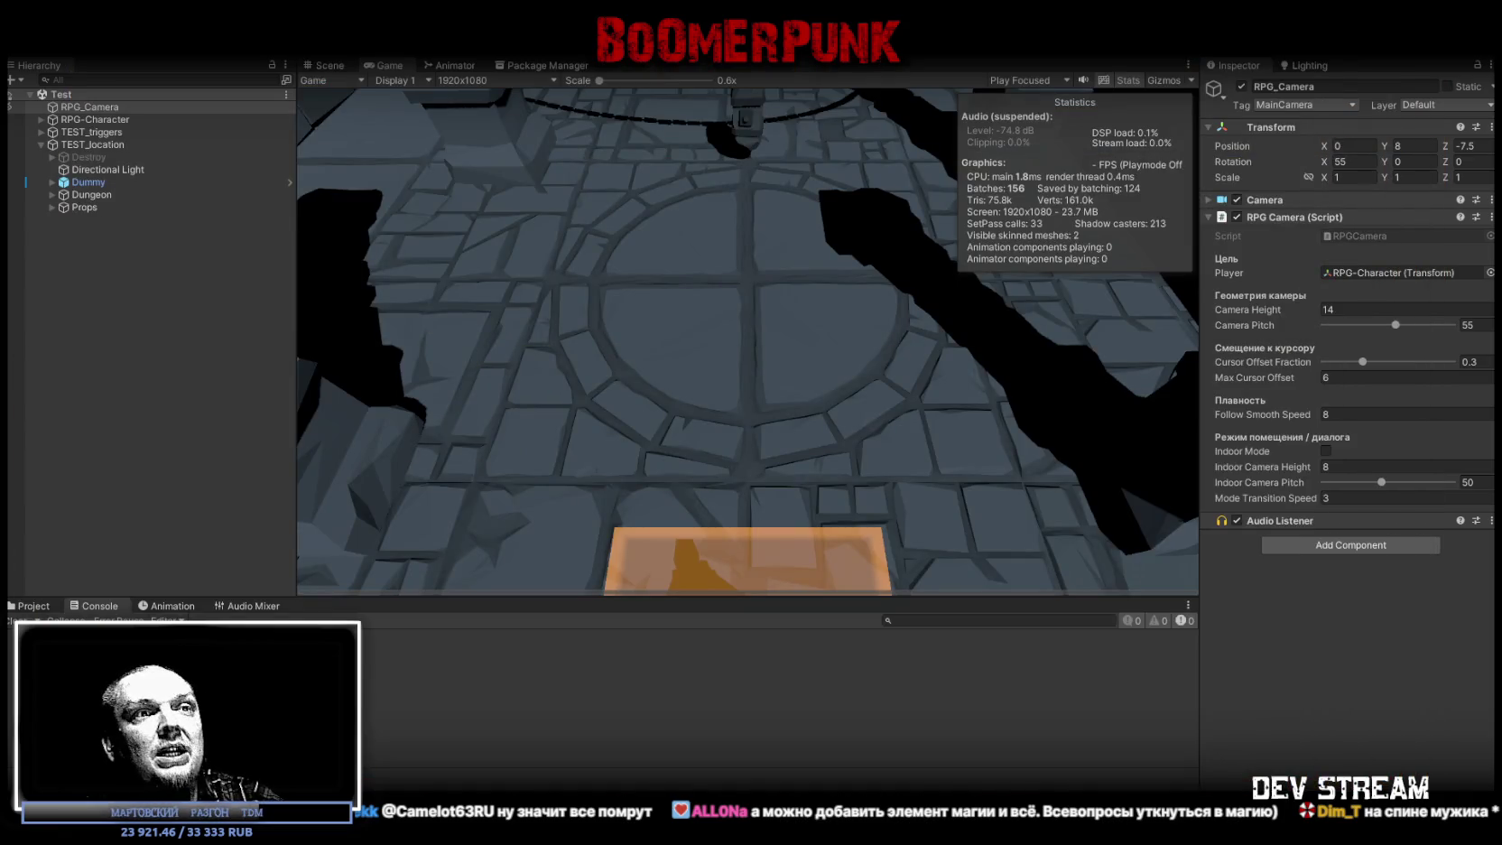
Step: Enter Play mode, walk the character to the circular floor pattern swinging the sword, and maximize the Game view
key(ctrl+p)
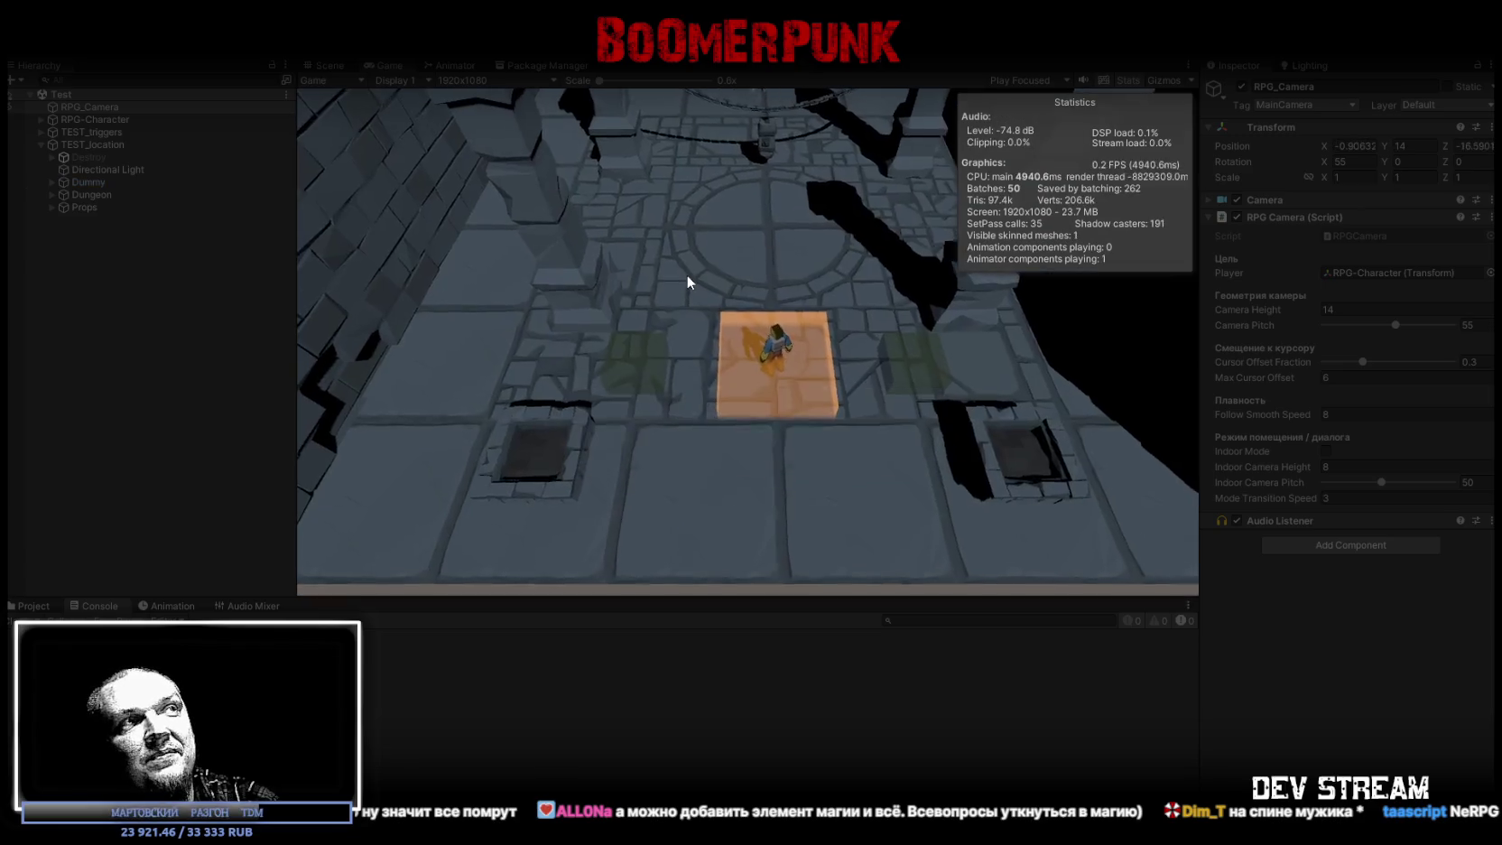
click(821, 366)
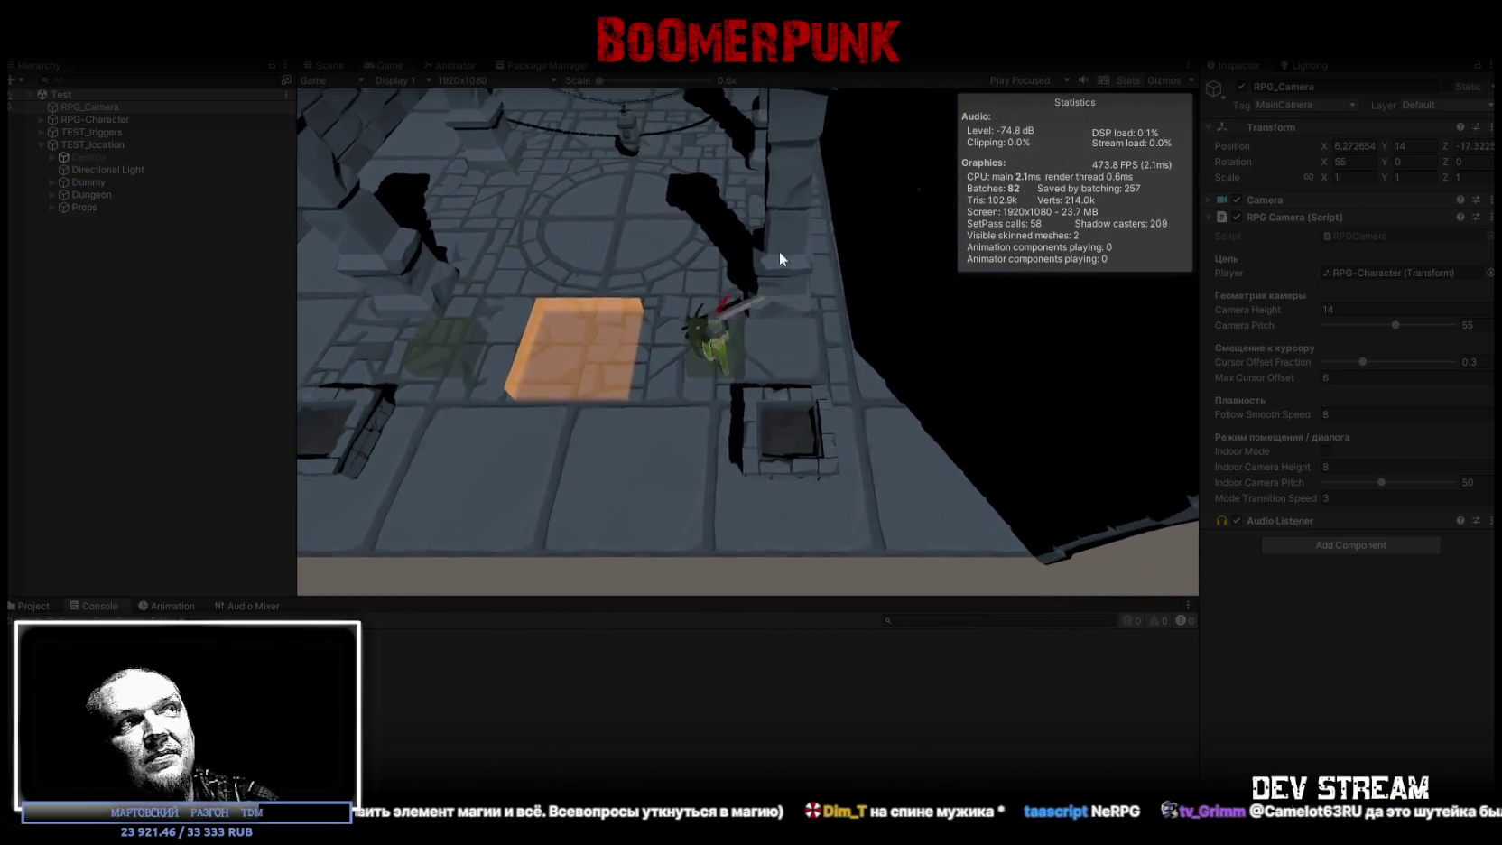
click(731, 221)
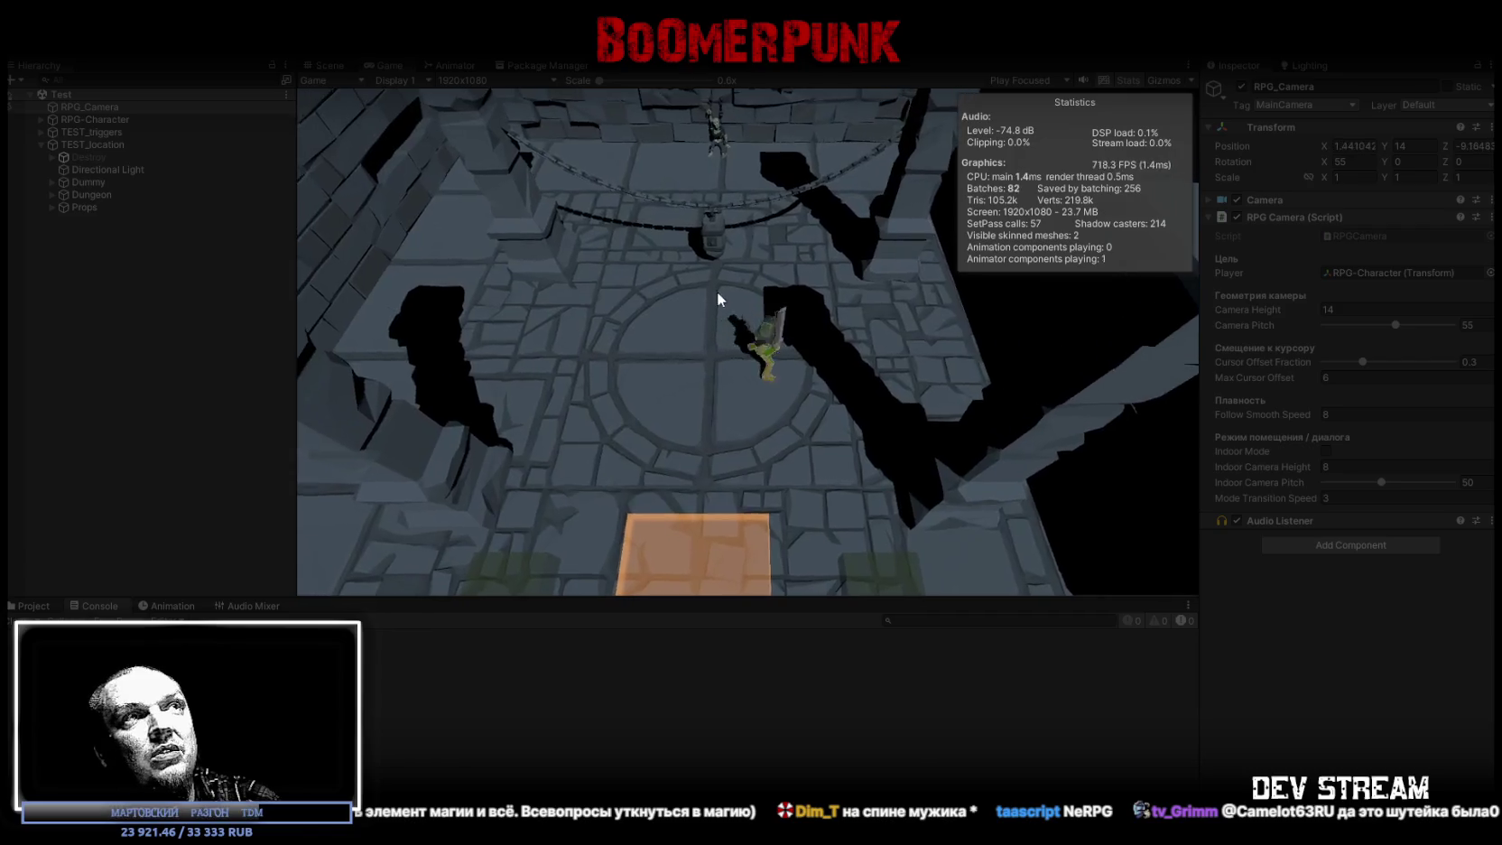
click(713, 301)
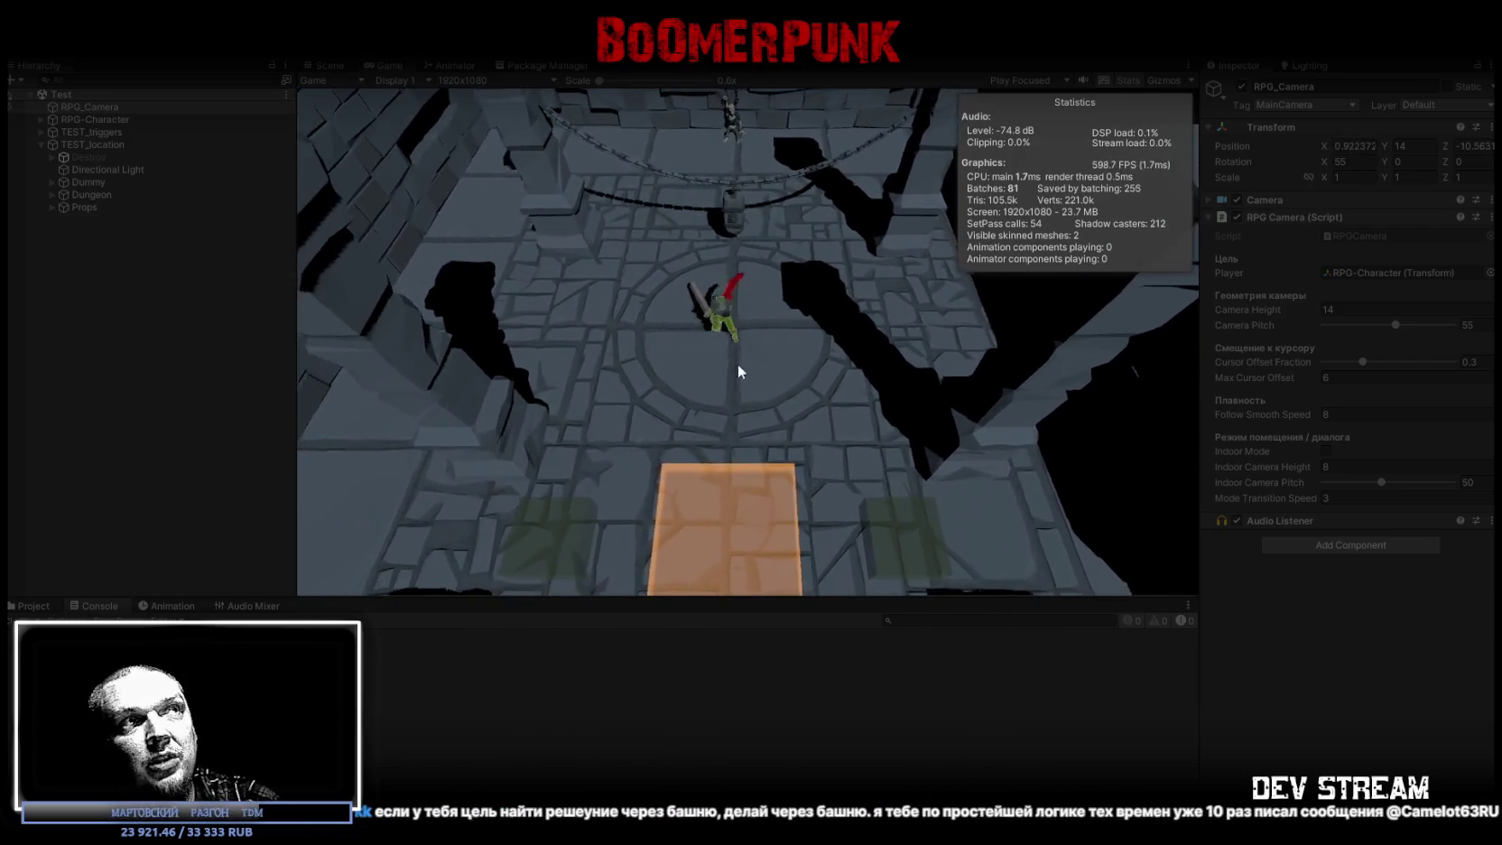
drag(675, 304, 644, 338)
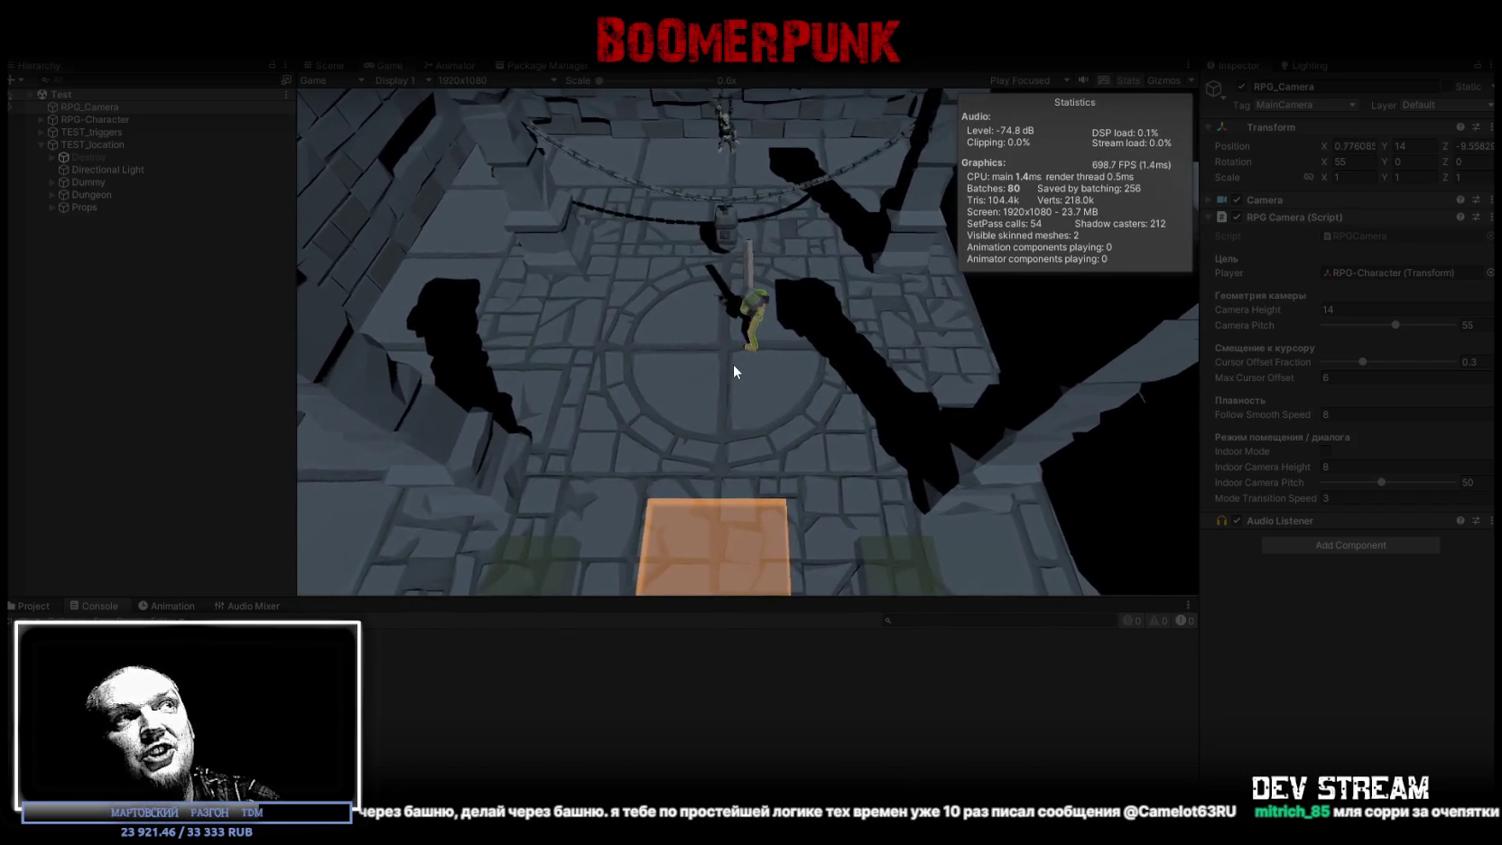
click(733, 363)
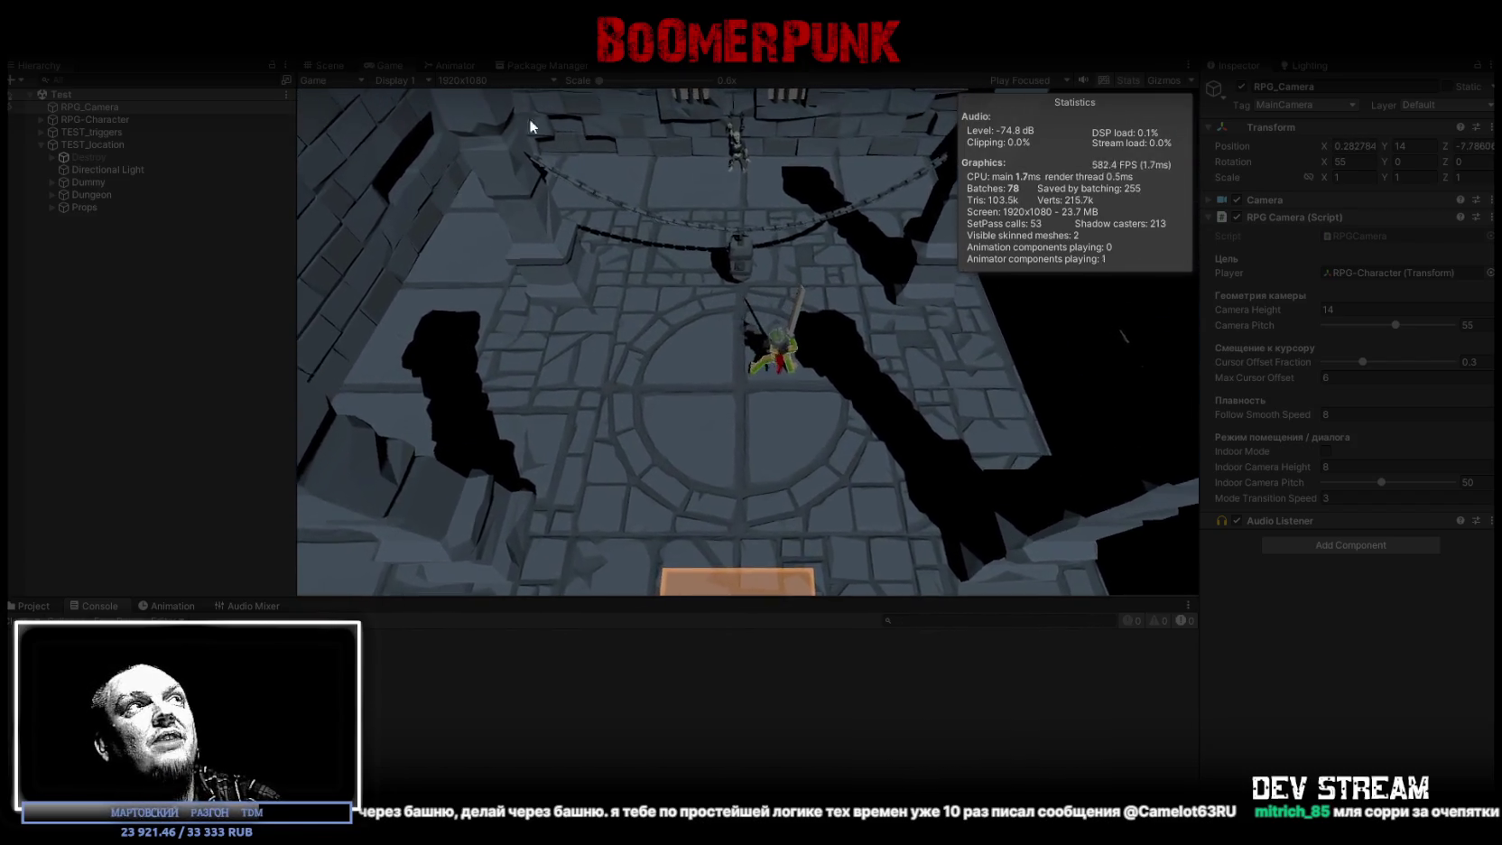
double_click(381, 65)
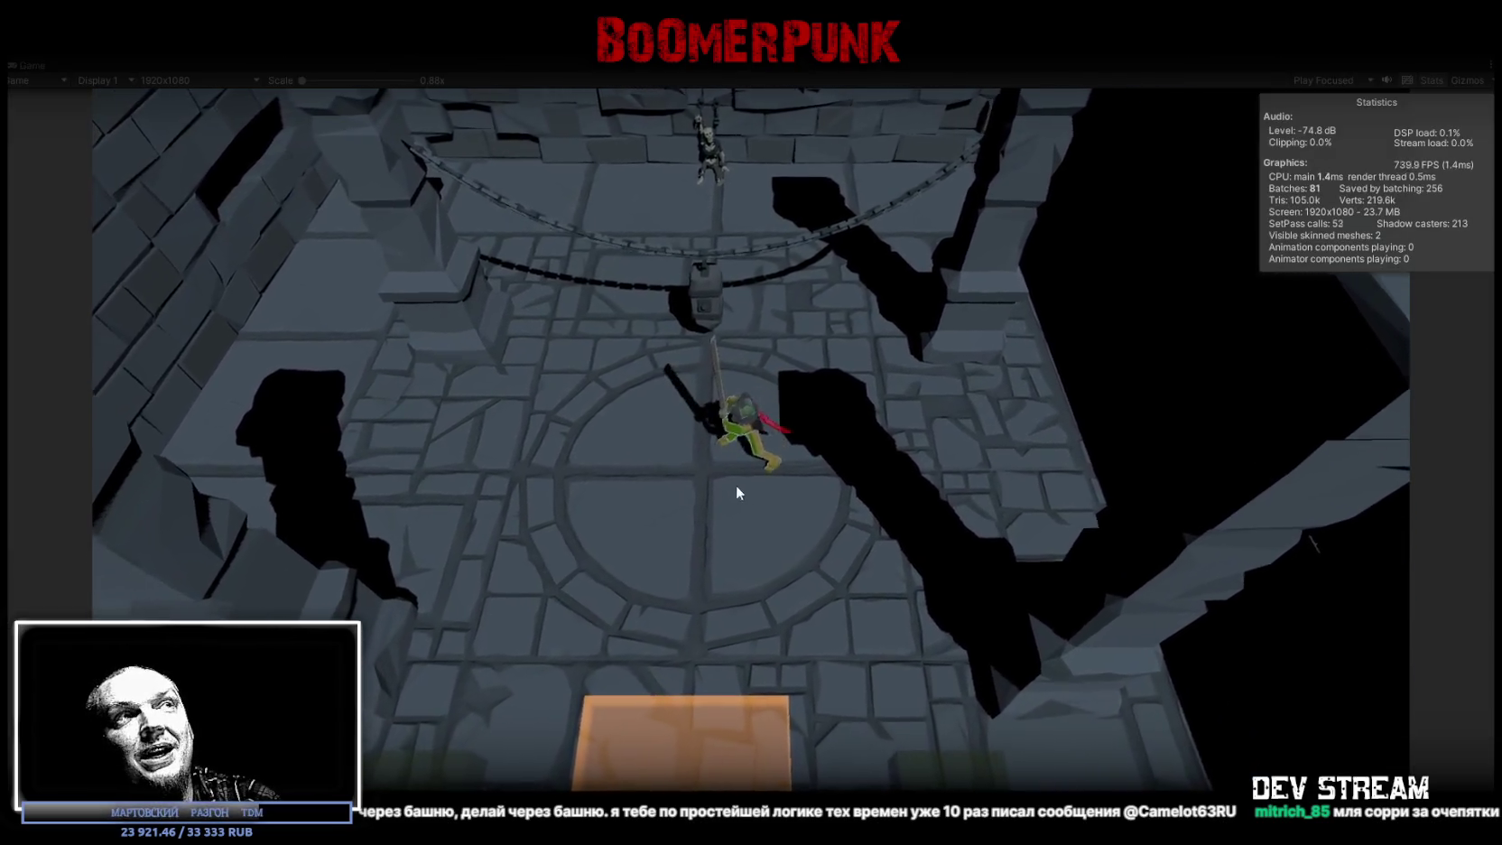